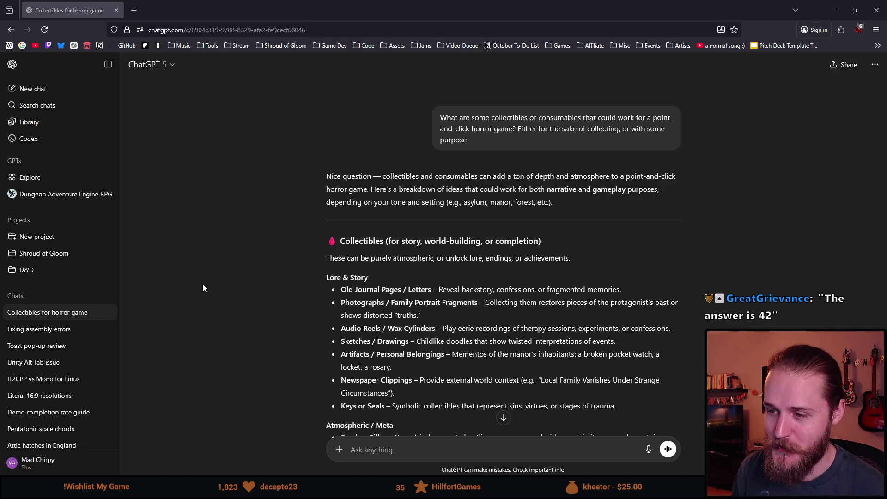
Read ChatGPT's collectibles intro, highlighting words like unlock, endings and achievements.
scroll(319, 165, "down", 2)
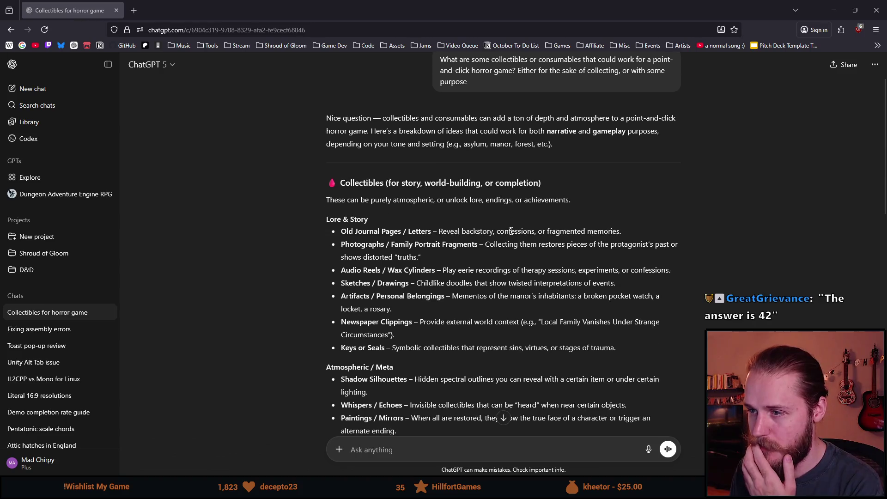
scroll(511, 231, "up", 2)
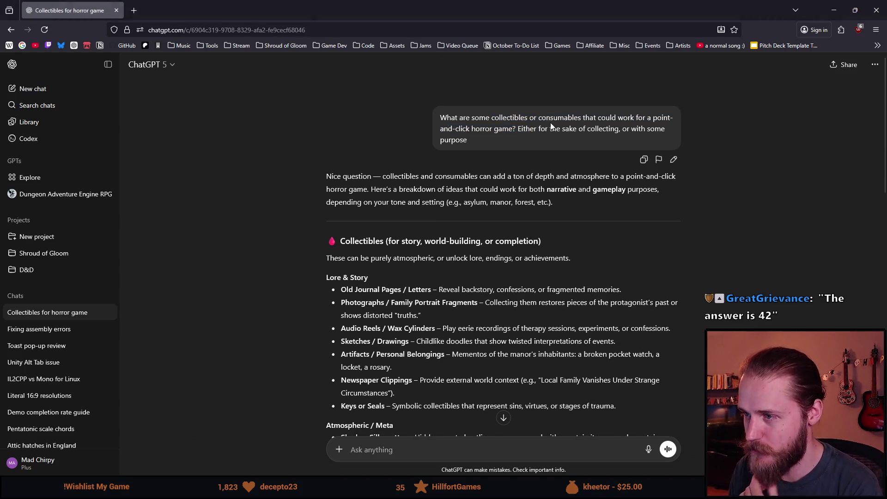
scroll(354, 222, "down", 2)
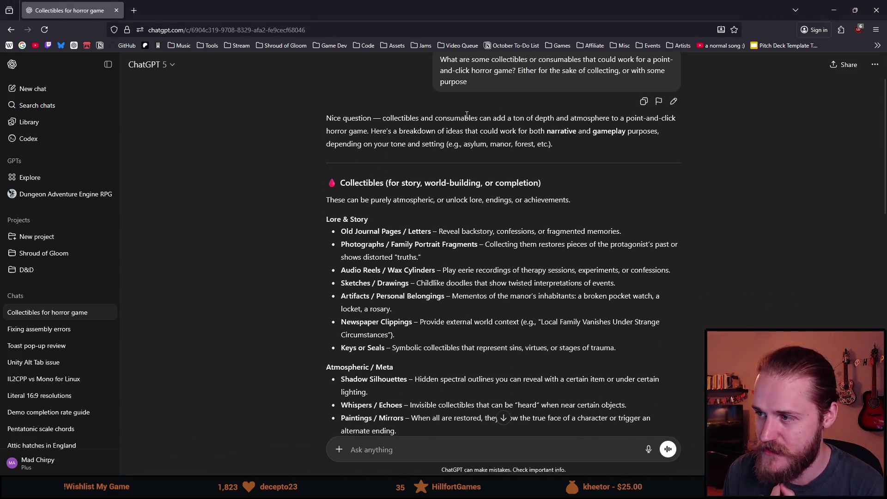
scroll(348, 199, "down", 2)
left_click_drag(331, 141, 384, 142)
left_click(358, 151)
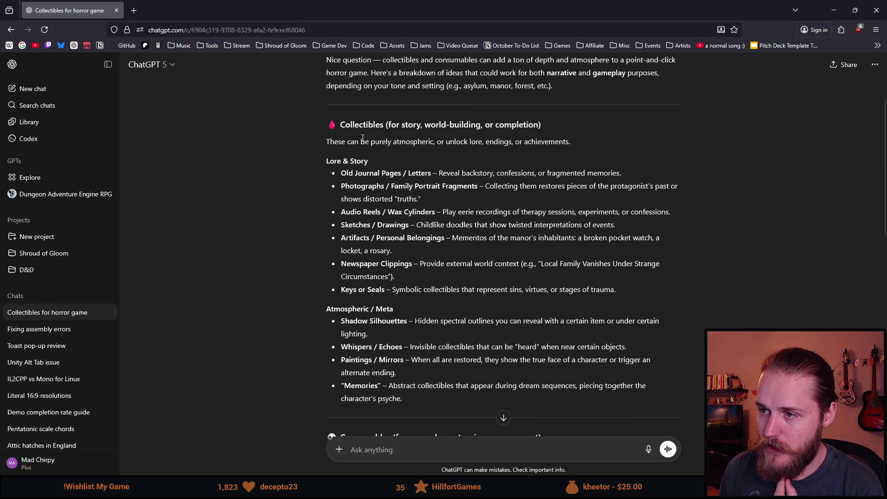
left_click_drag(329, 144, 432, 142)
double_click(457, 141)
left_click(459, 148)
double_click(498, 141)
double_click(546, 141)
scroll(401, 161, "down", 1)
Highlight and re-read the Old Journal Pages collectible description in ChatGPT.
left_click_drag(341, 115, 632, 117)
left_click(423, 123)
mouse_move(368, 115)
left_mouse_down()
mouse_move(623, 117)
mouse_move(610, 115)
left_mouse_up()
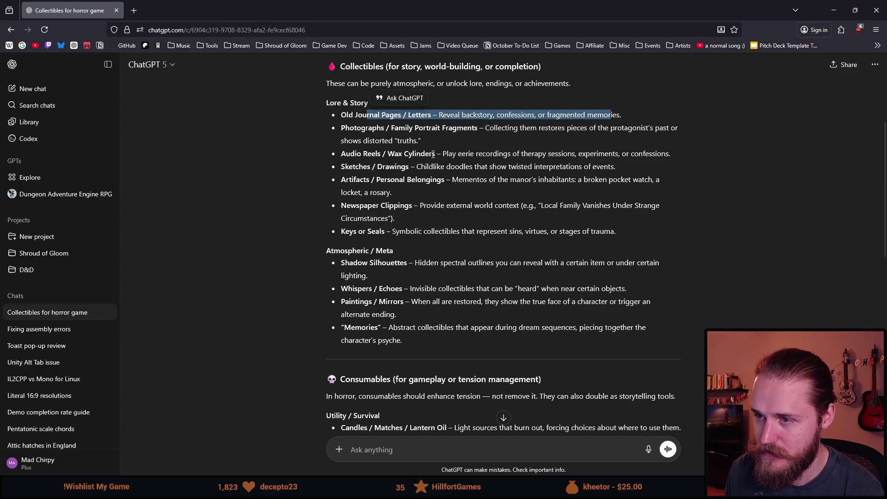
scroll(433, 154, "up", 2)
left_click_drag(341, 173, 622, 171)
left_click(345, 177)
mouse_move(341, 172)
left_mouse_down()
mouse_move(615, 186)
mouse_move(648, 167)
left_mouse_up()
left_click(592, 182)
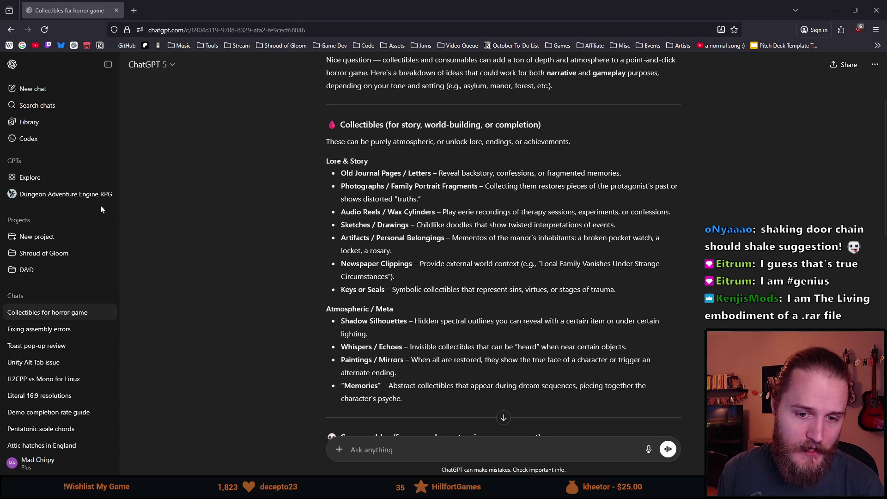
scroll(226, 234, "down", 3)
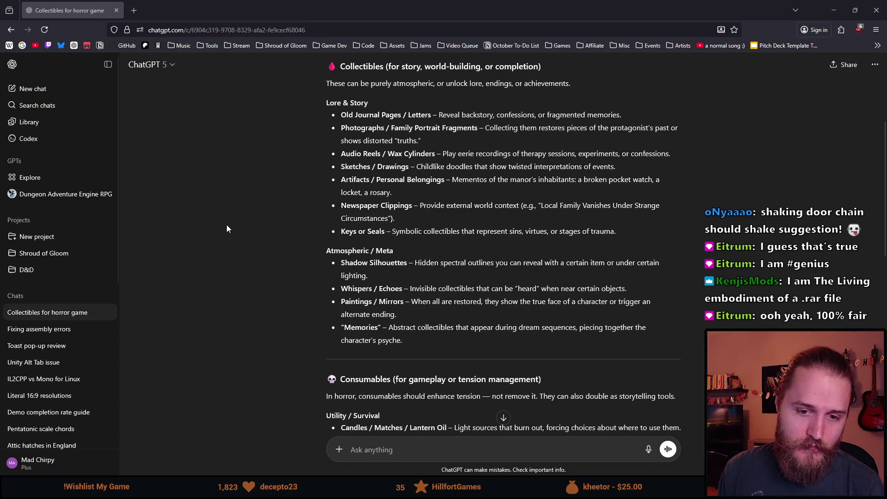
scroll(226, 224, "up", 3)
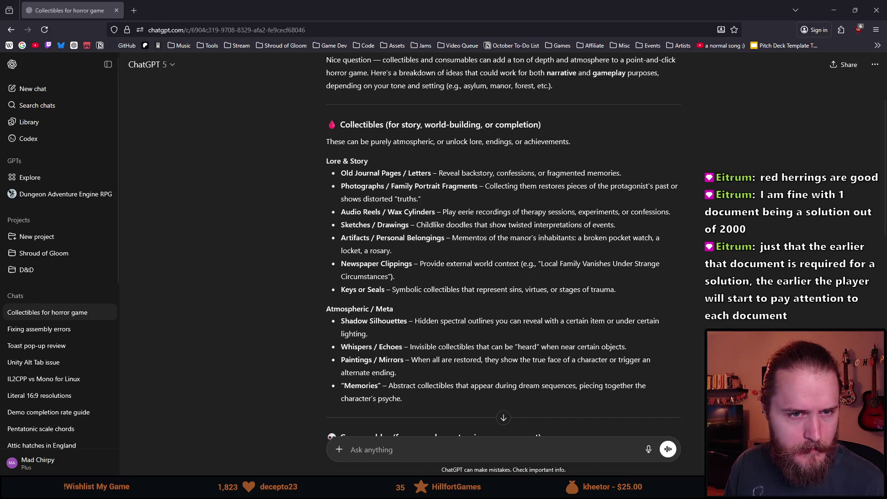
Back in Unity, deactivate the Second_Upper_Main_Hall room with Alt+Shift+A.
mouse_move(322, 490)
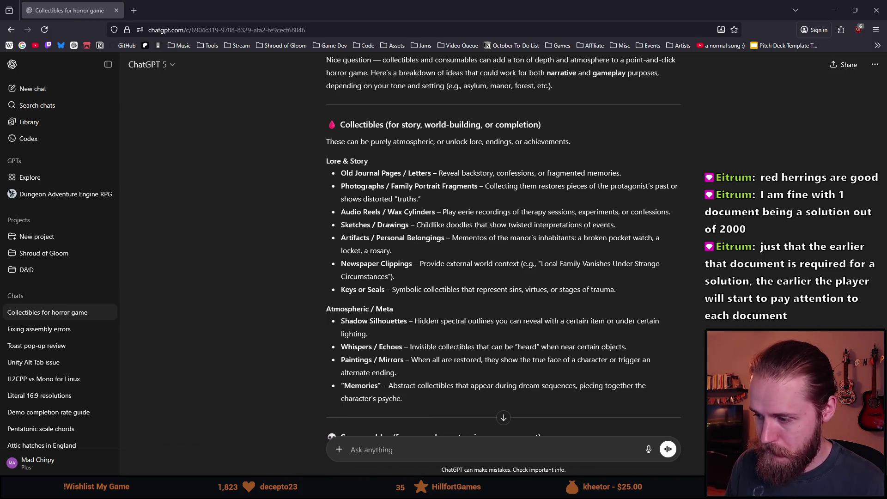
key("alt+Tab")
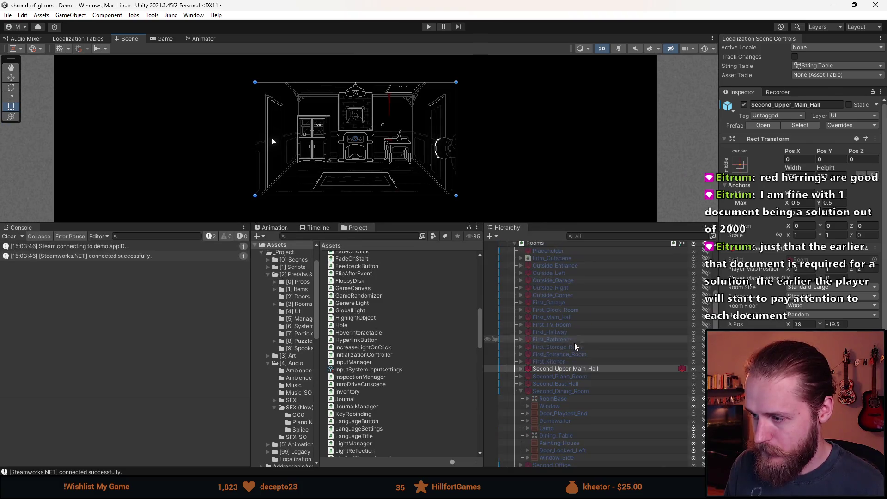
left_click(574, 342)
key("alt+shift+a")
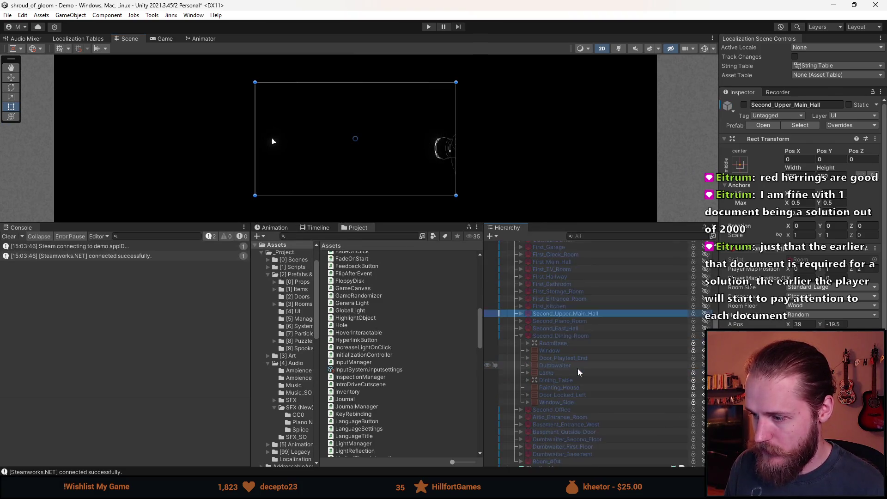
Make the Scene view taller, then play-test the game and pause it to its menu.
scroll(577, 368, "down", 3)
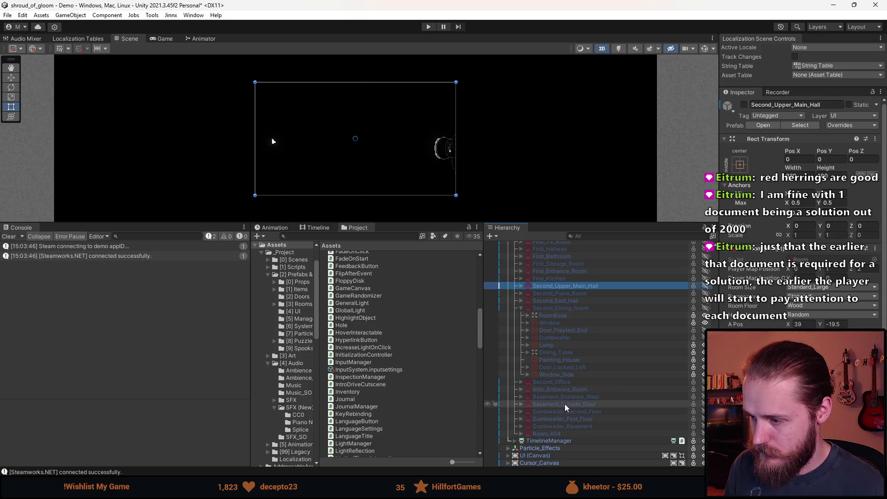
left_click_drag(386, 223, 401, 421)
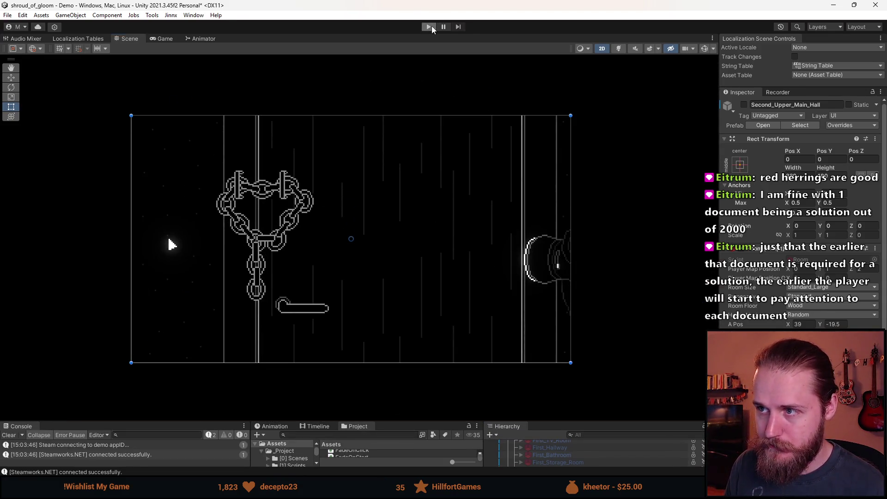
left_click(431, 26)
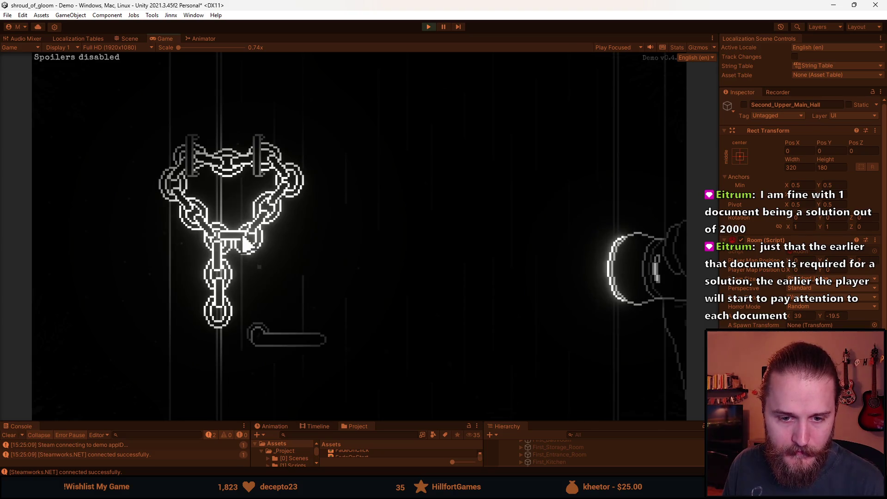
key("Escape")
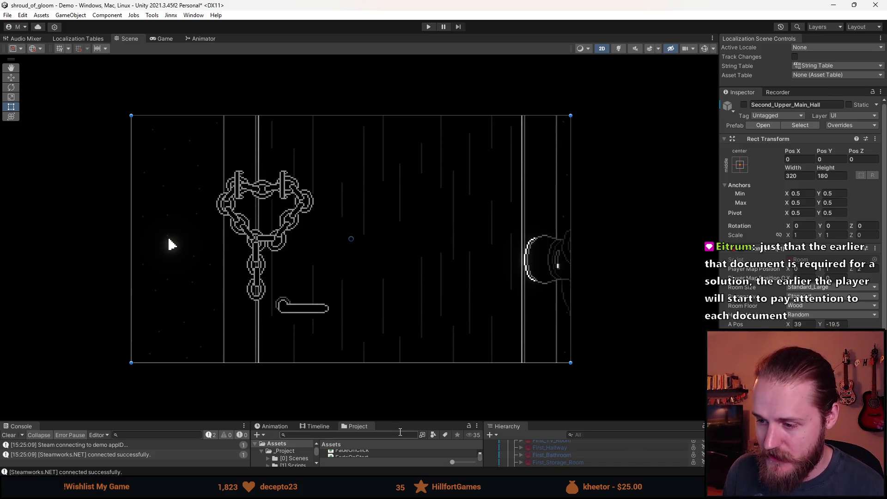
Enlarge the lower panels and collapse Second_Dining_Room's children in the Hierarchy.
mouse_move(462, 421)
left_mouse_down()
mouse_move(462, 289)
mouse_move(462, 327)
left_mouse_up()
scroll(573, 407, "down", 5)
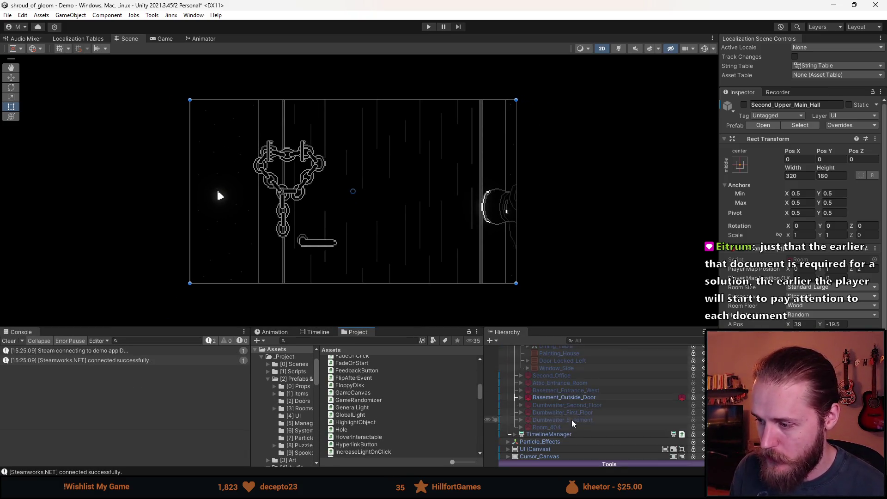
scroll(561, 397, "up", 1)
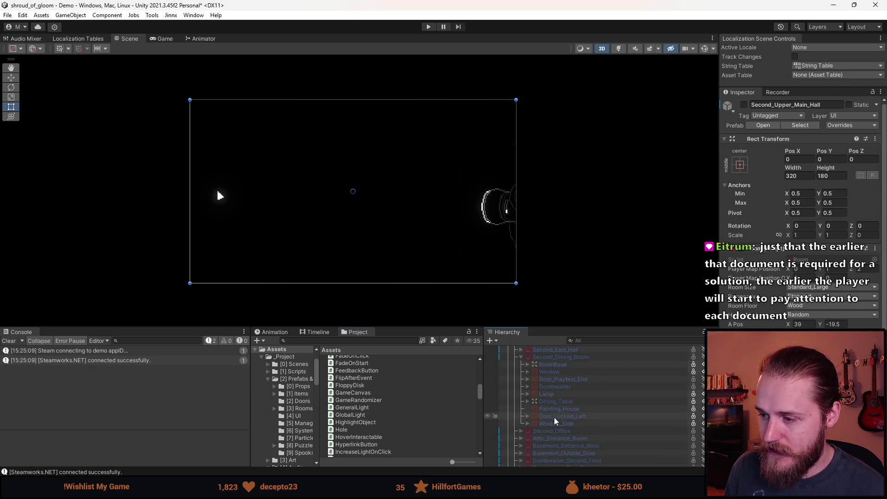
left_click(521, 359)
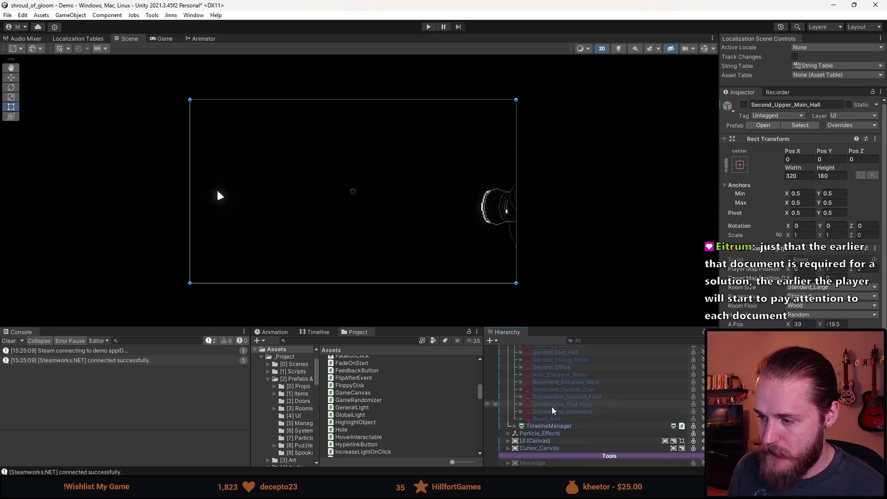
scroll(550, 411, "up", 3)
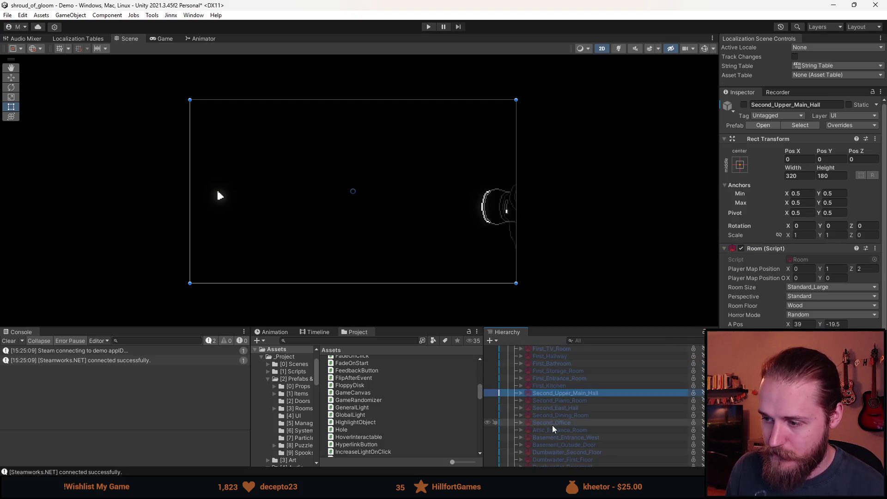
Clear the console log and select the First_Main_Hall room in the Hierarchy.
left_click(10, 342)
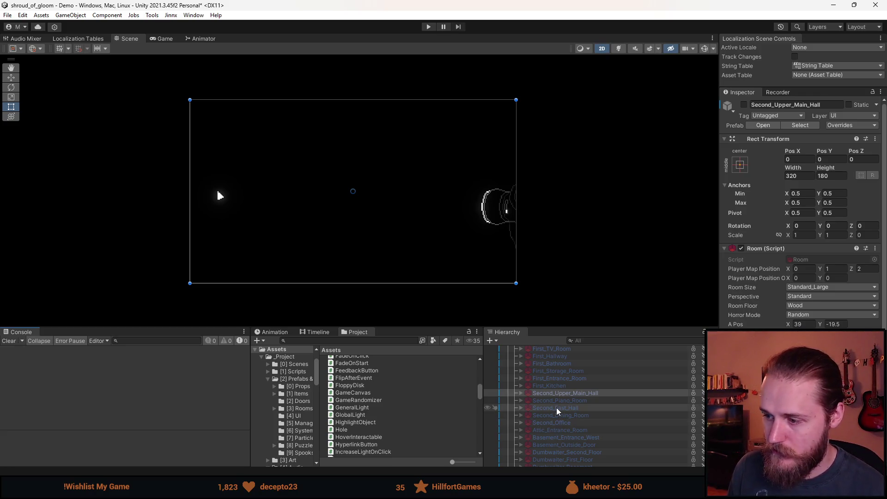
scroll(571, 434, "up", 2)
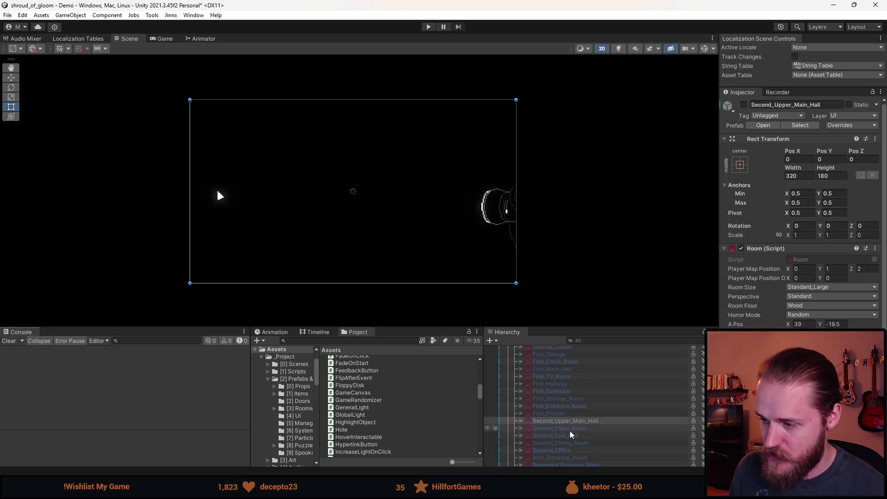
scroll(571, 434, "up", 2)
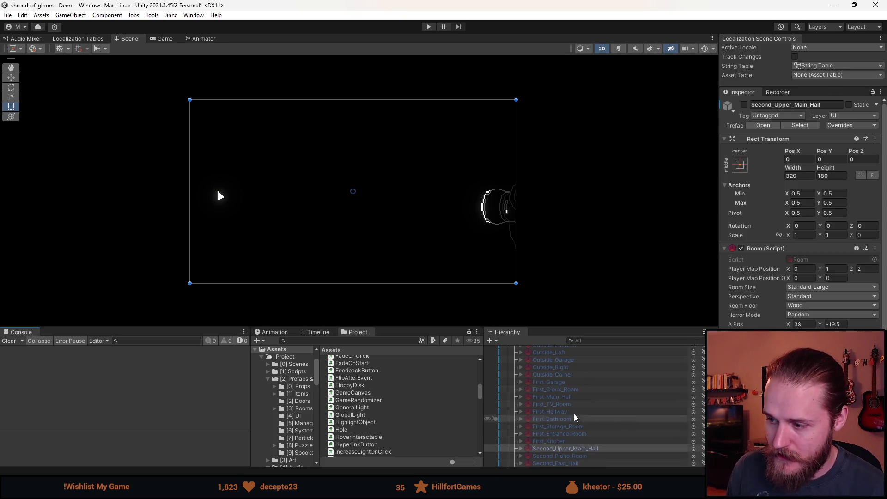
left_click(567, 397)
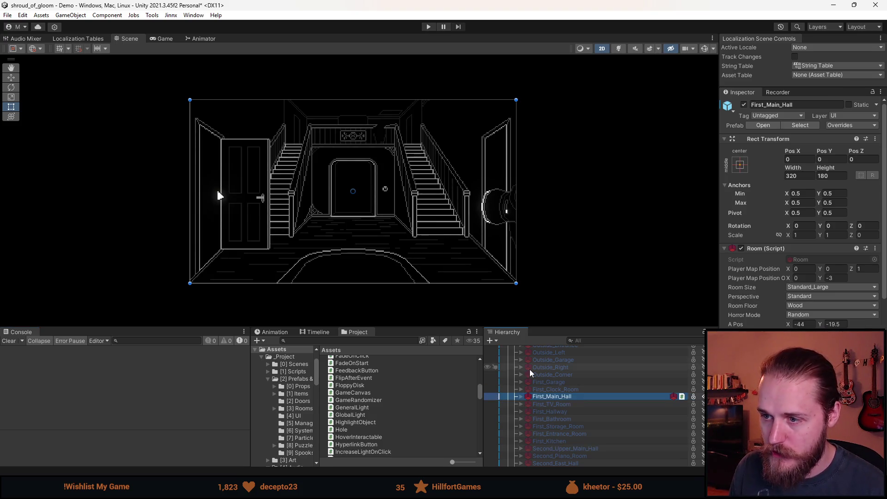
Enlarge the Scene view, zoom in on the First_Main_Hall room, and save the scene with Ctrl+S.
left_click_drag(438, 328, 416, 421)
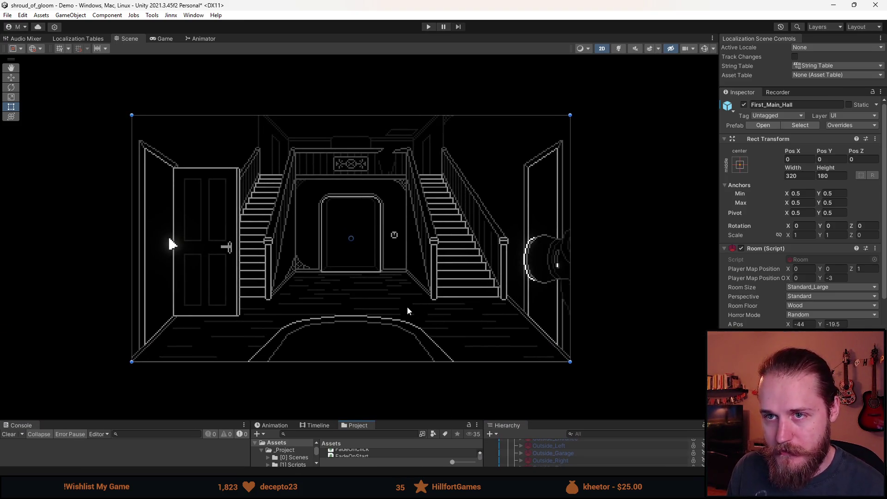
scroll(406, 306, "up", 1)
scroll(396, 316, "up", 1)
key("ctrl+s")
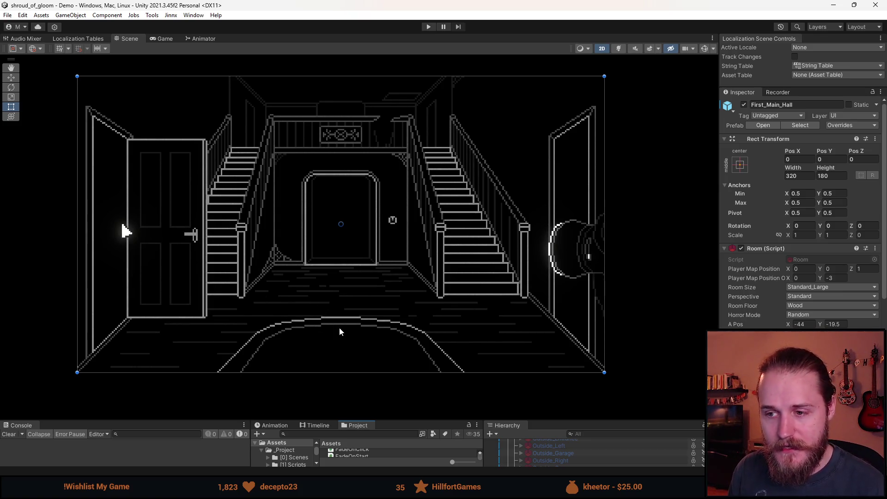
scroll(269, 237, "up", 1)
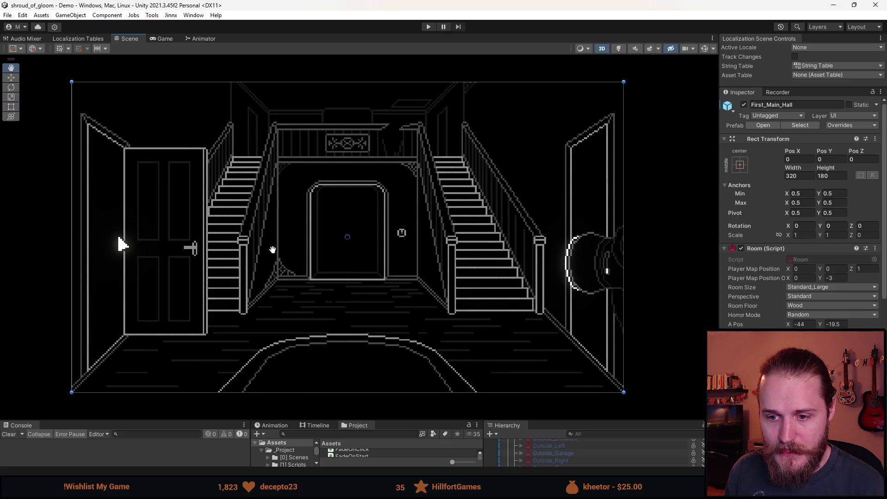
scroll(272, 249, "up", 1)
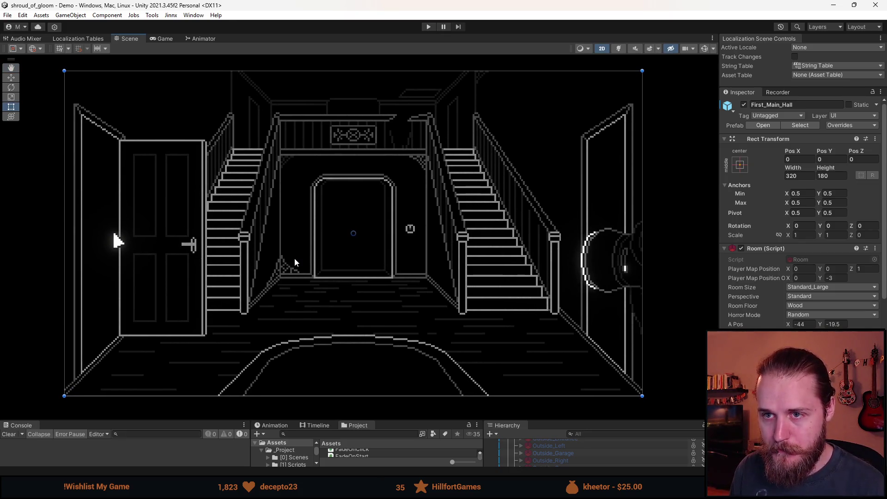
scroll(295, 262, "up", 1)
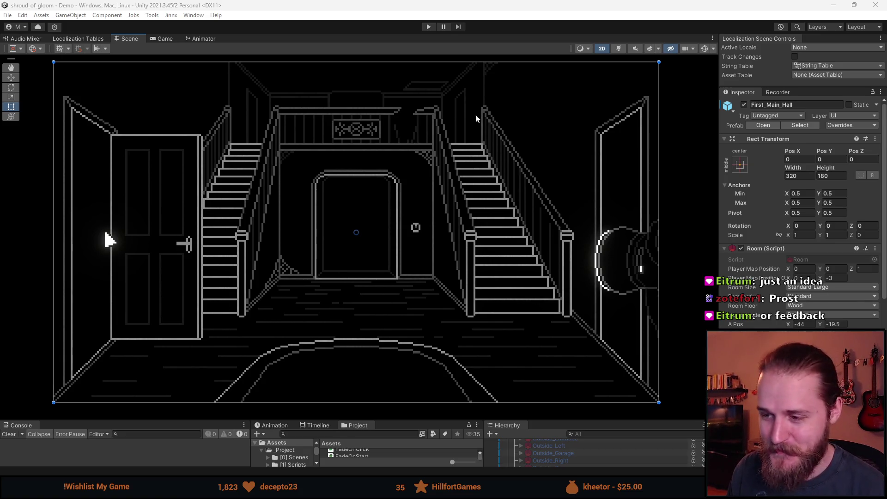
scroll(365, 262, "down", 2)
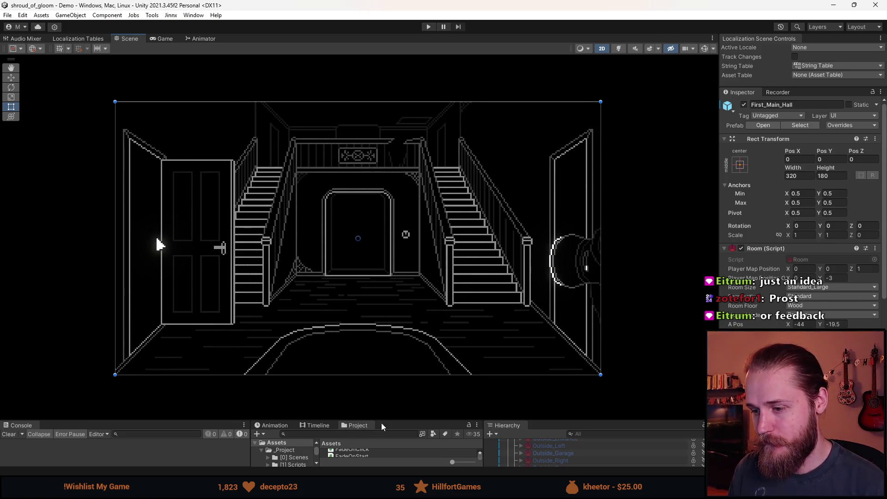
Raise the lower panels, frame First_Main_Hall with F, then return to the ChatGPT collectibles chat.
left_click_drag(382, 423, 382, 357)
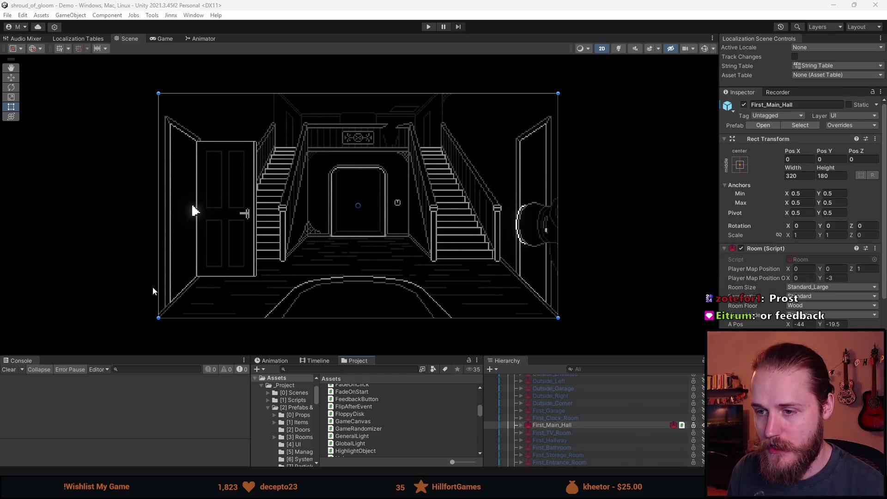
mouse_move(400, 354)
left_mouse_down()
mouse_move(396, 347)
mouse_move(395, 359)
left_mouse_up()
key("f")
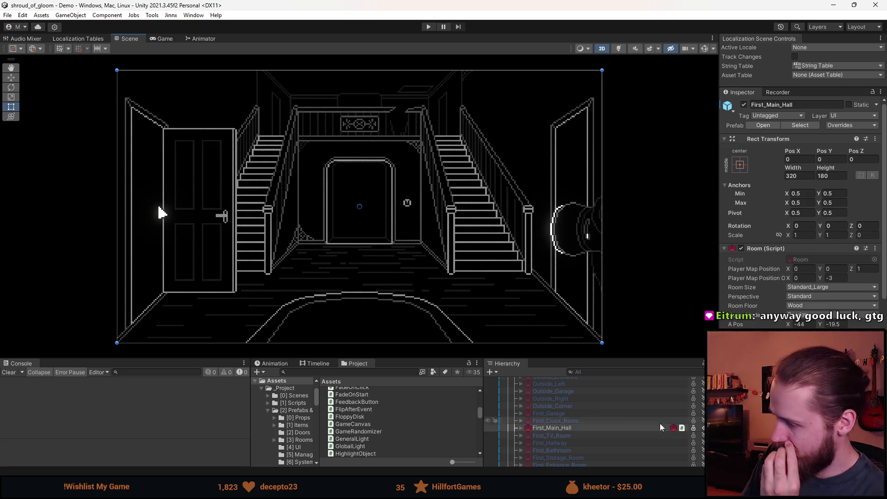
mouse_move(303, 489)
left_click(450, 437)
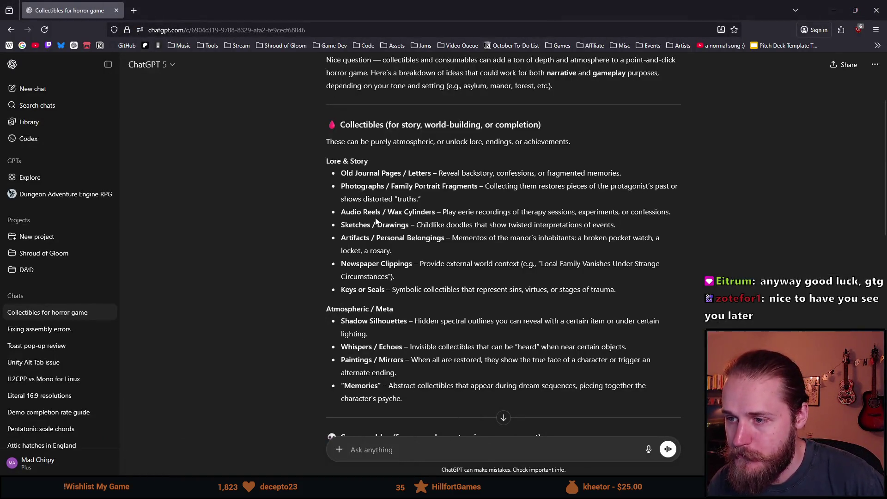
Read and highlight the Photographs, Audio Reels and Sketches collectible ideas.
mouse_move(338, 194)
left_mouse_down()
mouse_move(661, 198)
mouse_move(652, 188)
left_mouse_up()
left_click(444, 191)
double_click(378, 198)
left_click(436, 220)
scroll(437, 219, "down", 2)
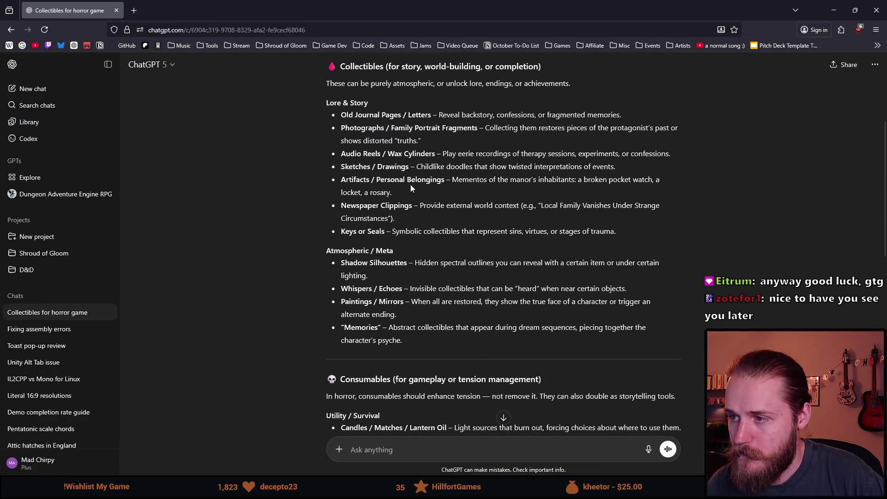
scroll(410, 184, "down", 2)
left_click_drag(342, 94, 616, 108)
left_click(406, 104)
Scroll on to the consumables ideas, highlighting the word Echoes.
scroll(407, 125, "down", 2)
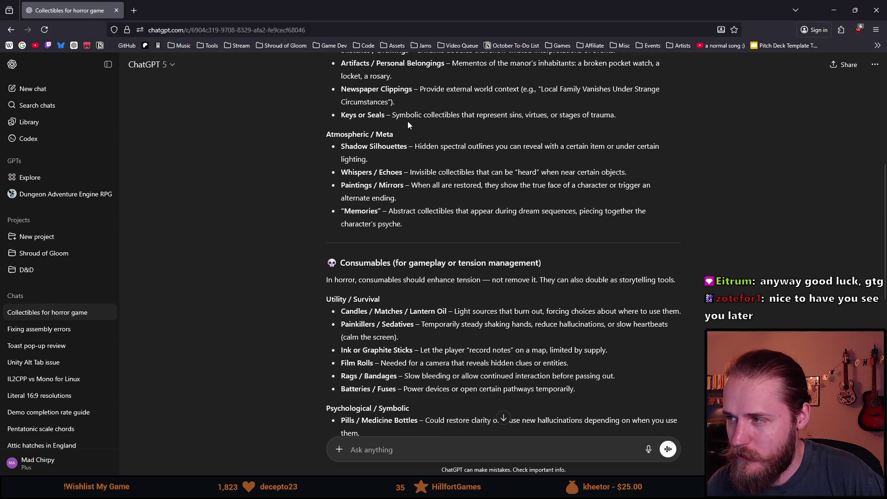
scroll(406, 129, "up", 4)
scroll(394, 147, "down", 4)
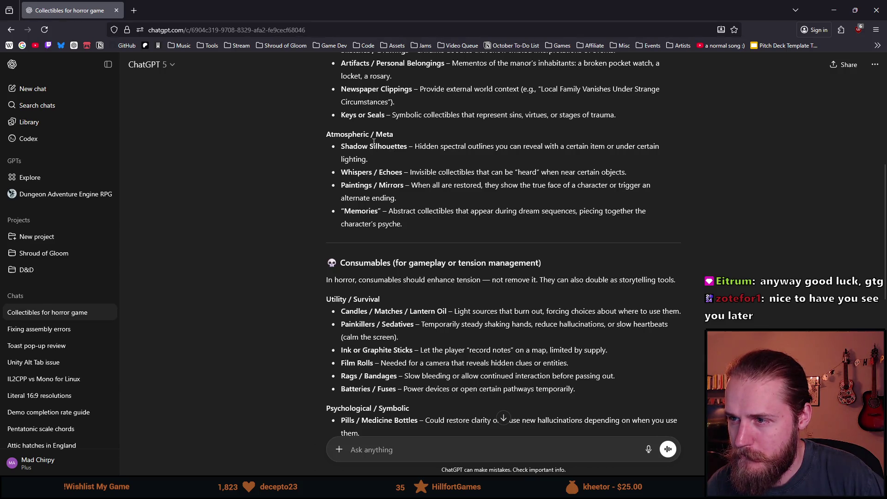
scroll(374, 143, "down", 2)
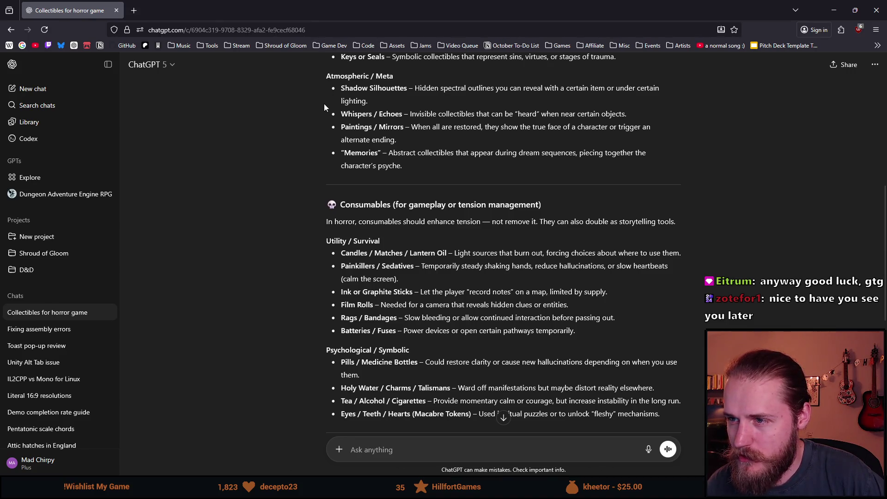
double_click(390, 115)
left_click(390, 116)
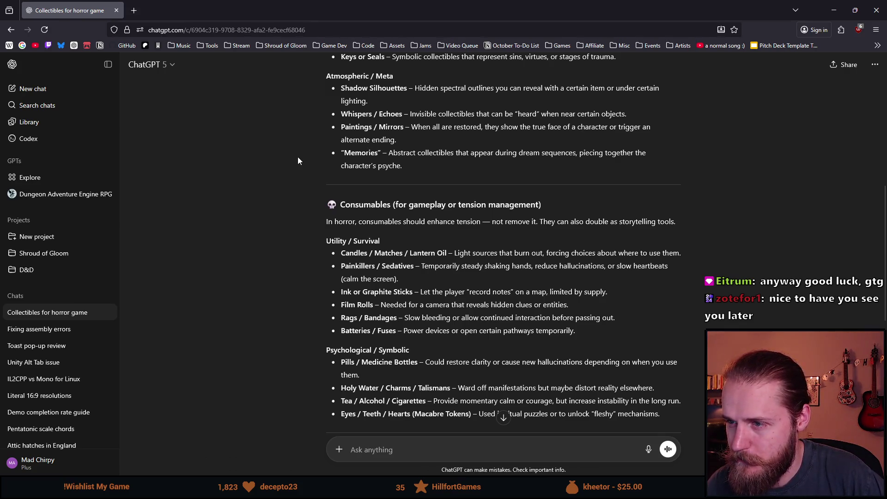
scroll(297, 160, "down", 2)
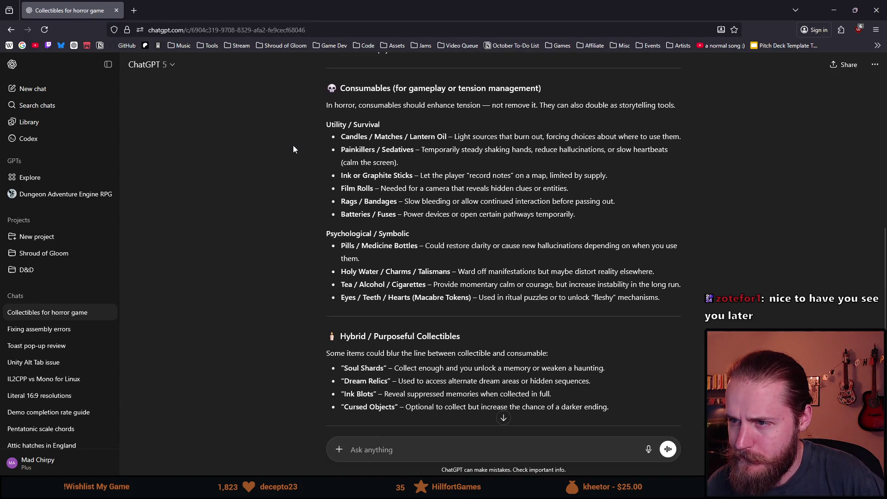
scroll(296, 139, "down", 2)
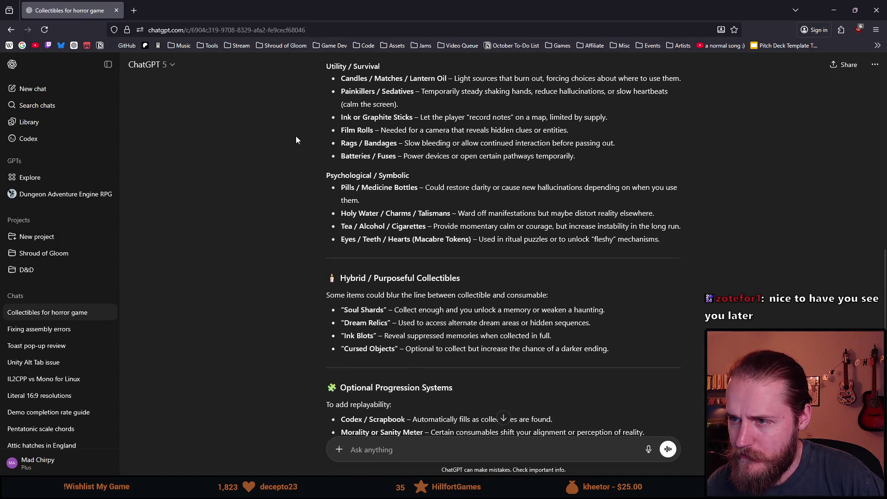
scroll(332, 157, "up", 1)
scroll(357, 171, "down", 1)
left_click_drag(344, 79, 409, 78)
left_click(365, 78)
double_click(423, 78)
triple_click(386, 78)
double_click(384, 79)
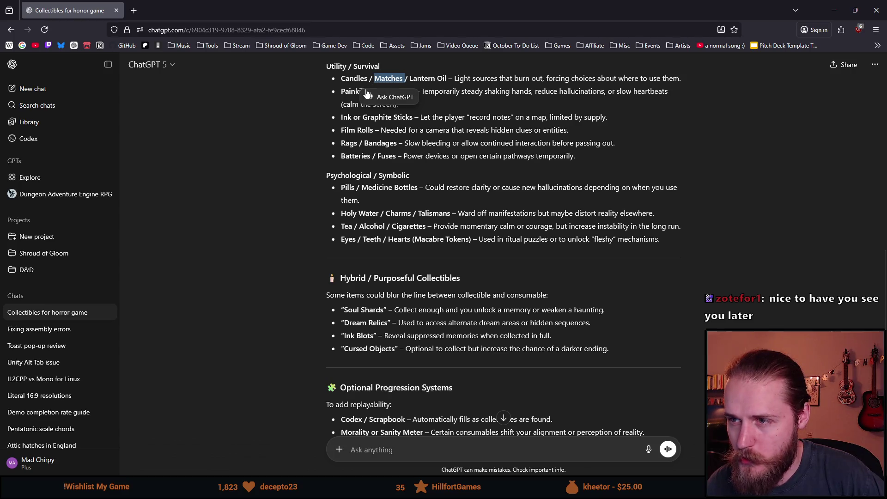
left_click(385, 79)
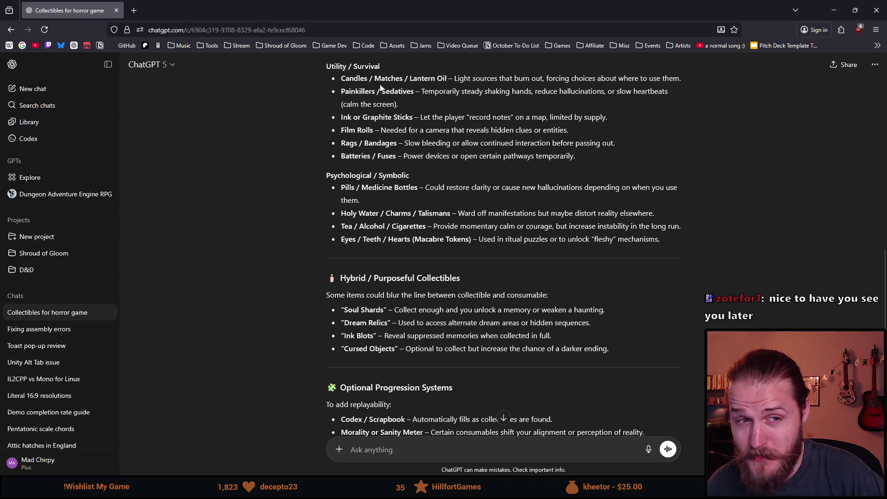
triple_click(381, 81)
left_click(427, 79)
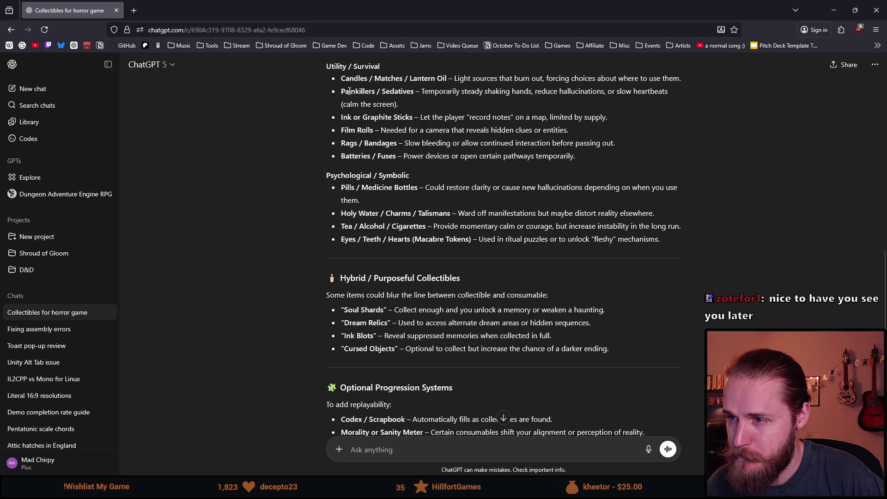
left_click_drag(443, 92, 656, 92)
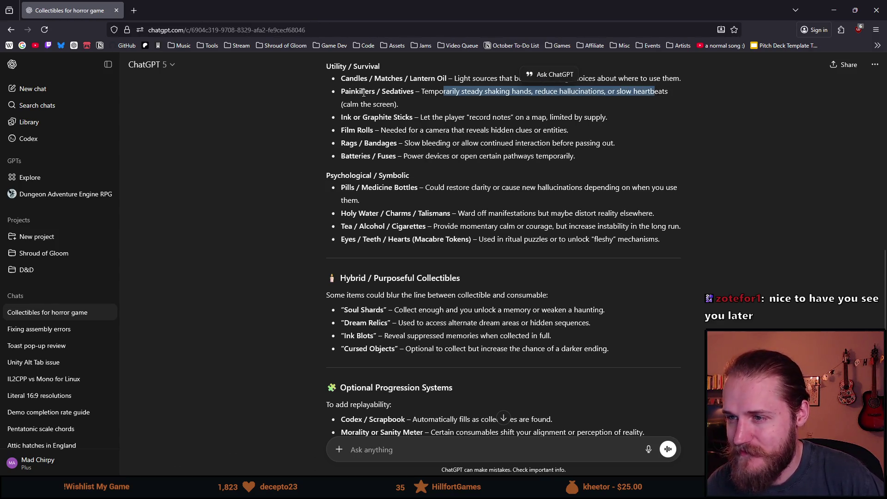
left_click(415, 104)
left_click_drag(415, 109, 427, 90)
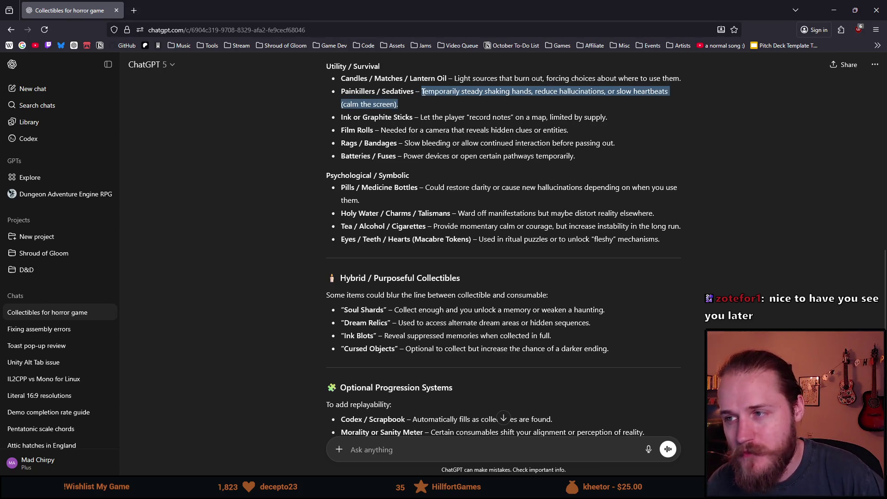
left_click(392, 117)
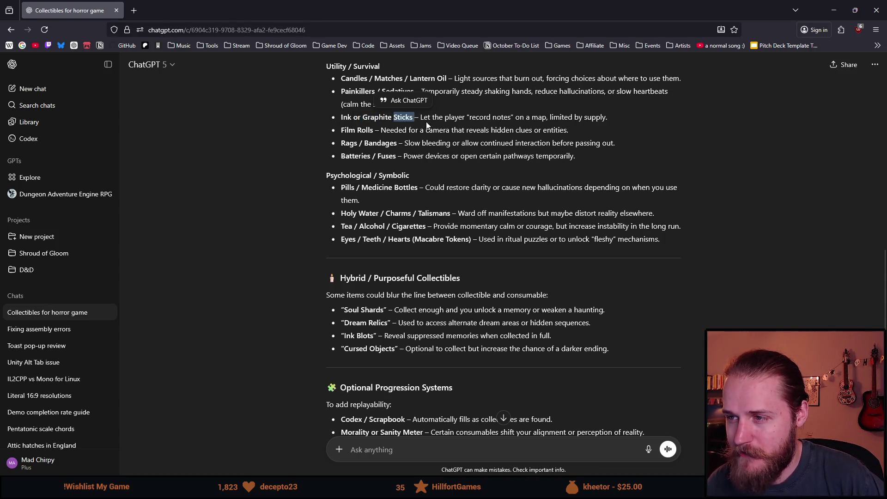
left_click_drag(434, 117, 512, 116)
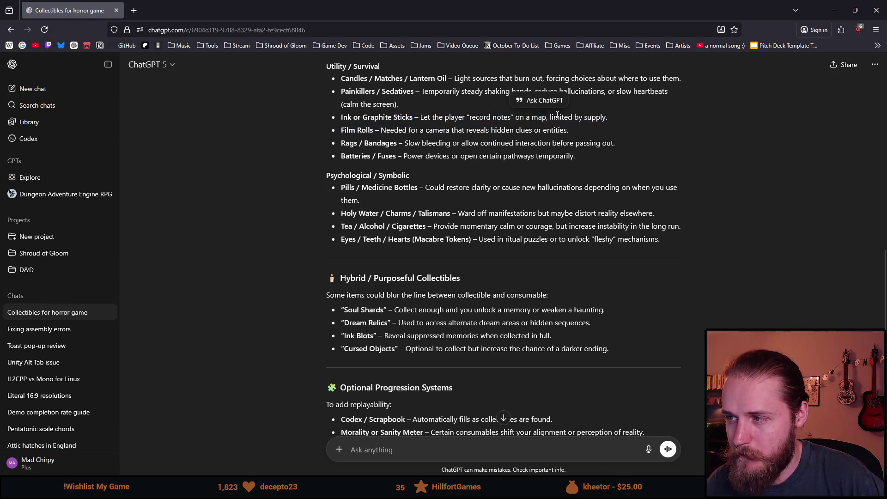
double_click(595, 117)
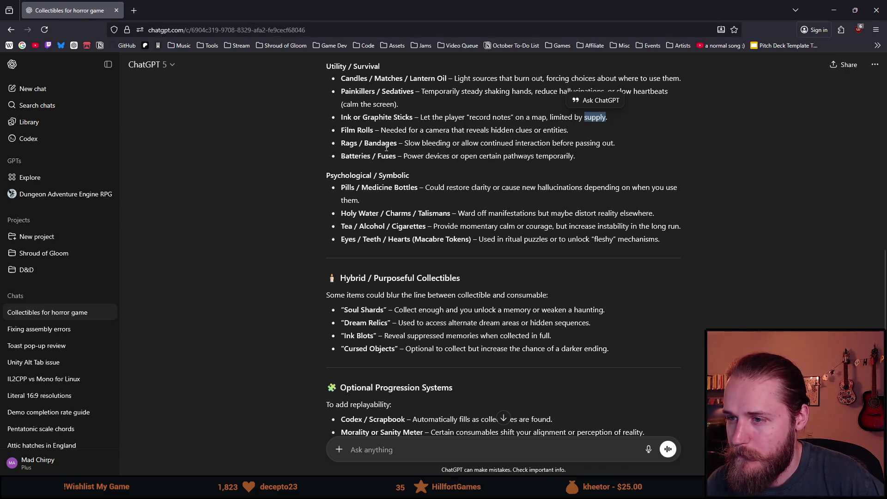
left_click_drag(394, 131, 520, 135)
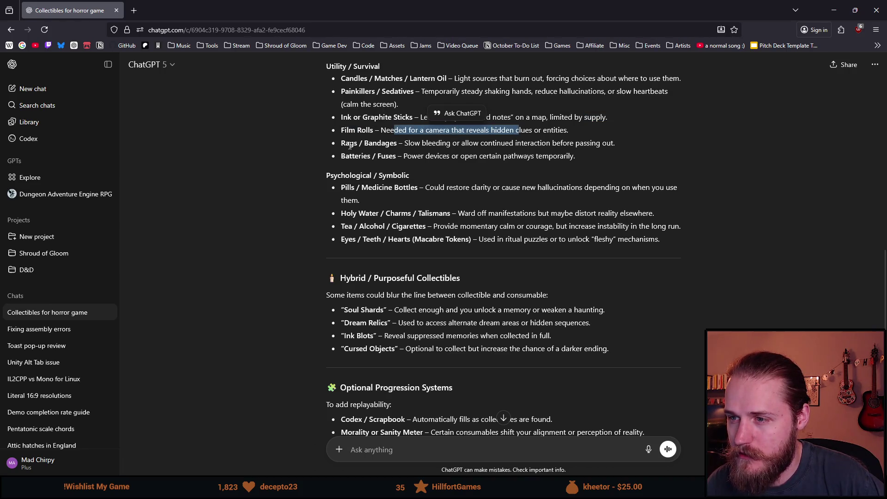
double_click(372, 144)
left_click_drag(415, 144, 597, 144)
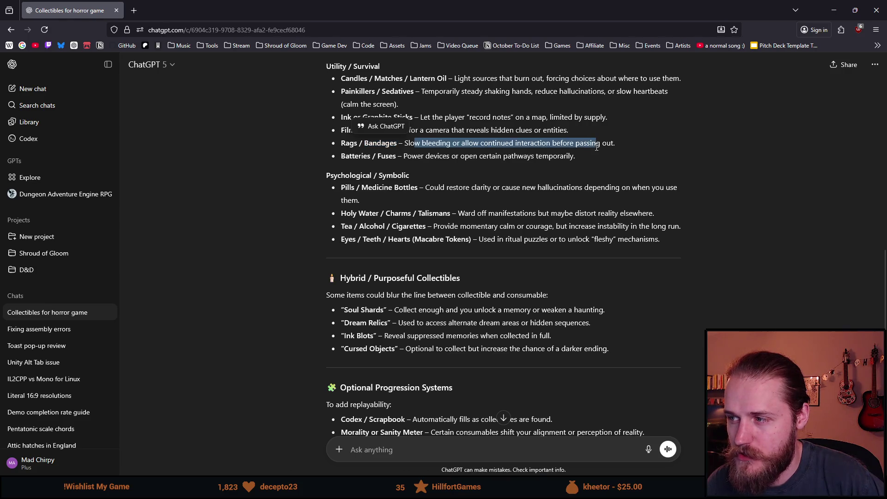
double_click(355, 156)
double_click(387, 156)
left_click_drag(418, 155, 425, 155)
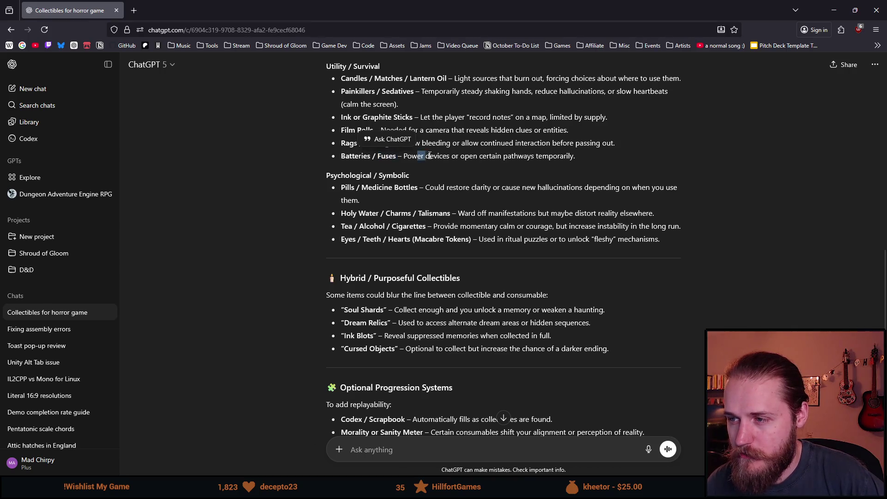
left_click(425, 155)
double_click(356, 156)
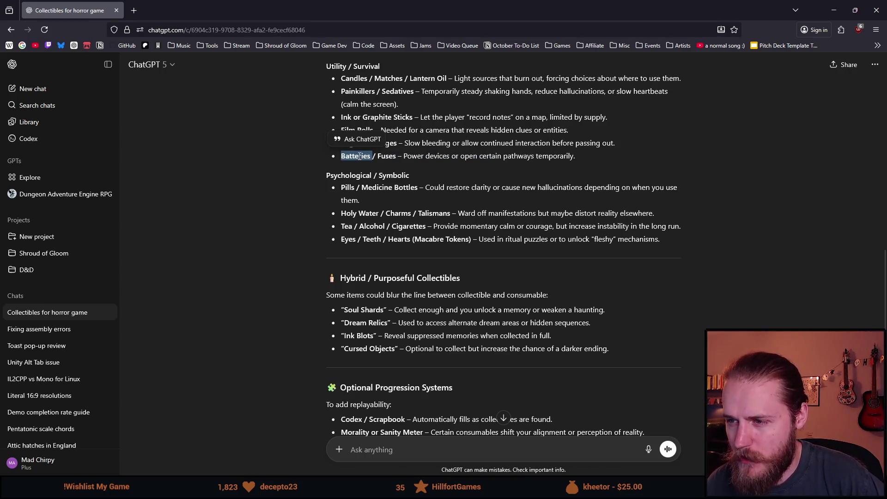
left_click(420, 213)
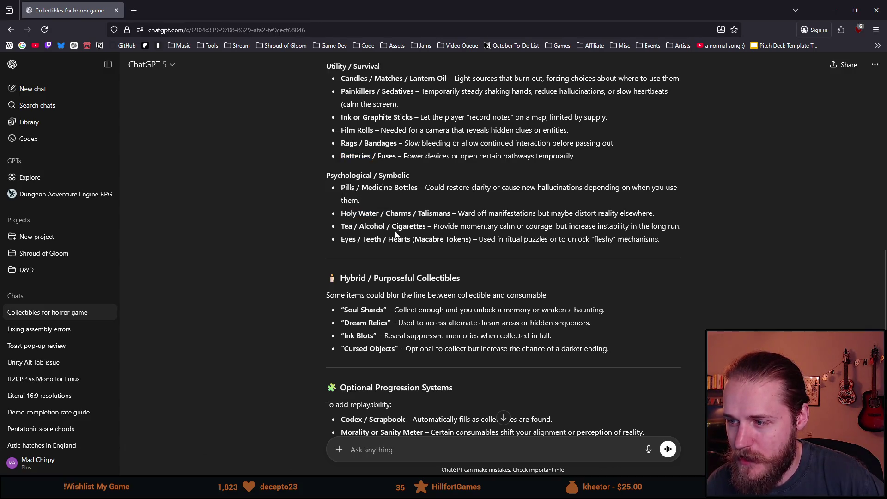
left_click_drag(432, 226, 637, 227)
left_click(624, 227)
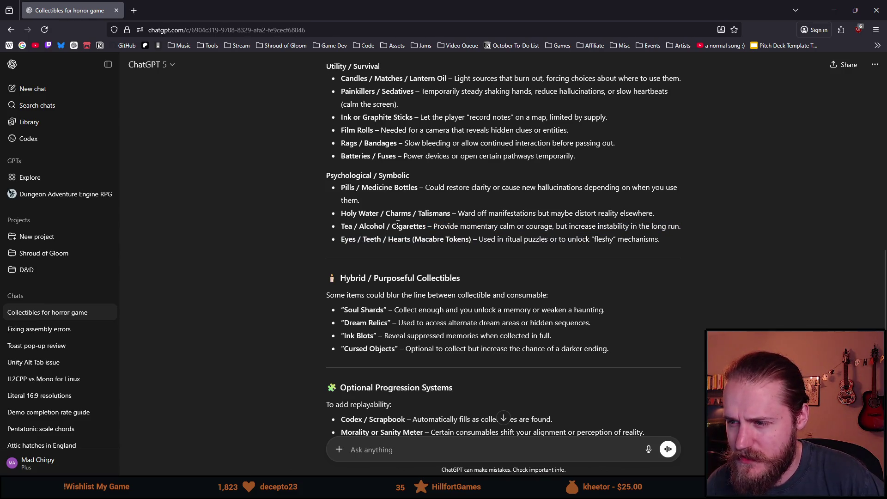
scroll(338, 236, "down", 3)
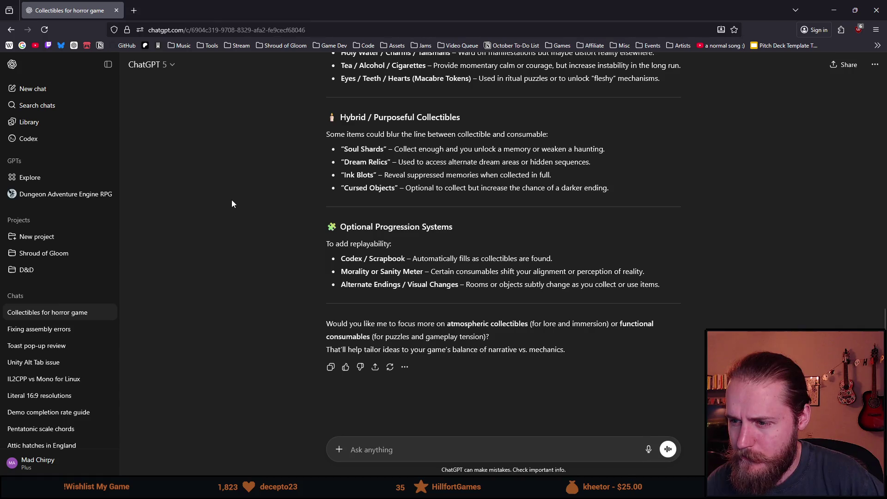
Switch from ChatGPT back to the Unity editor showing First_Main_Hall.
key("alt+Tab")
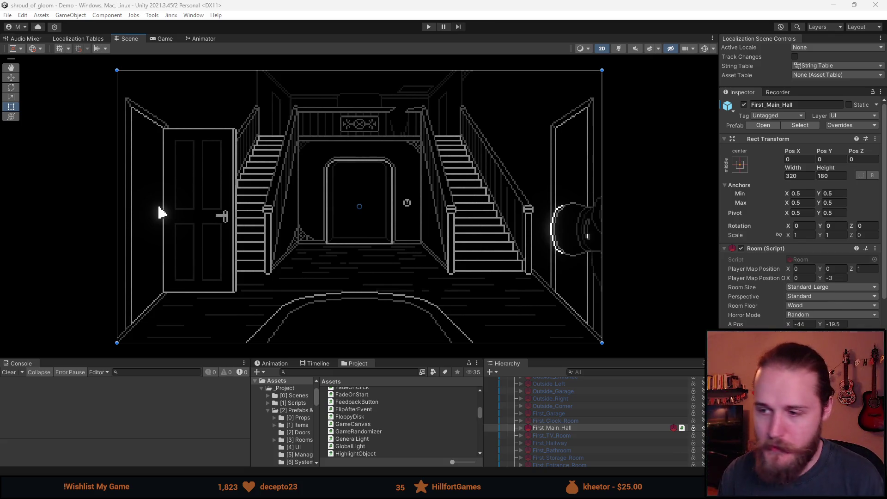
Resize the Scene view against the lower panels several times and nudge the hall view slightly.
scroll(799, 208, "down", 1)
mouse_move(408, 357)
left_mouse_down()
mouse_move(412, 282)
mouse_move(343, 420)
left_mouse_up()
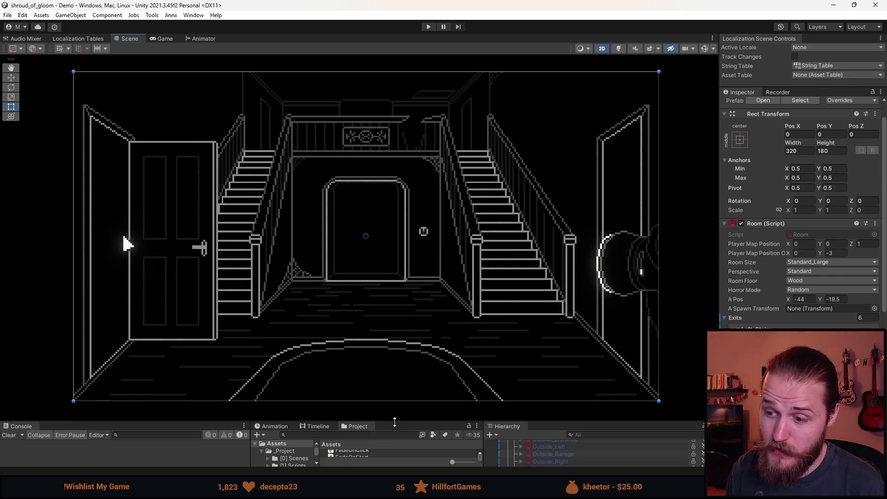
left_click_drag(395, 421, 395, 392)
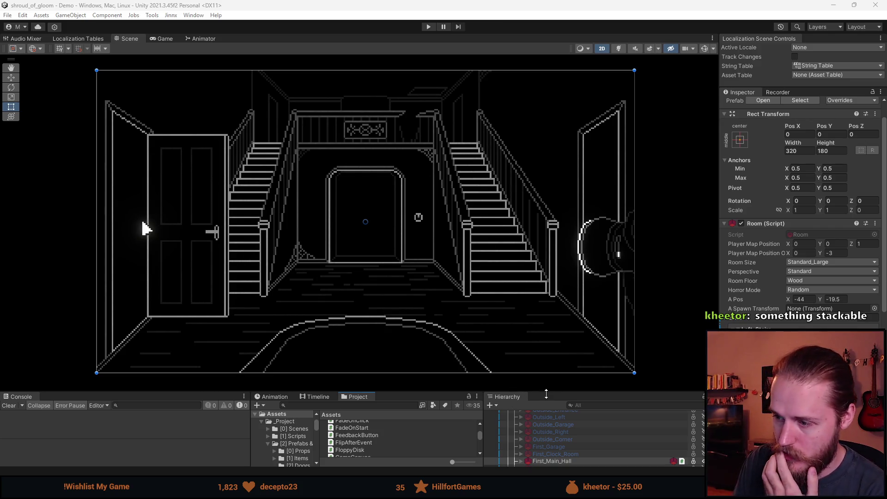
mouse_move(549, 394)
left_mouse_down()
mouse_move(554, 357)
mouse_move(553, 383)
left_mouse_up()
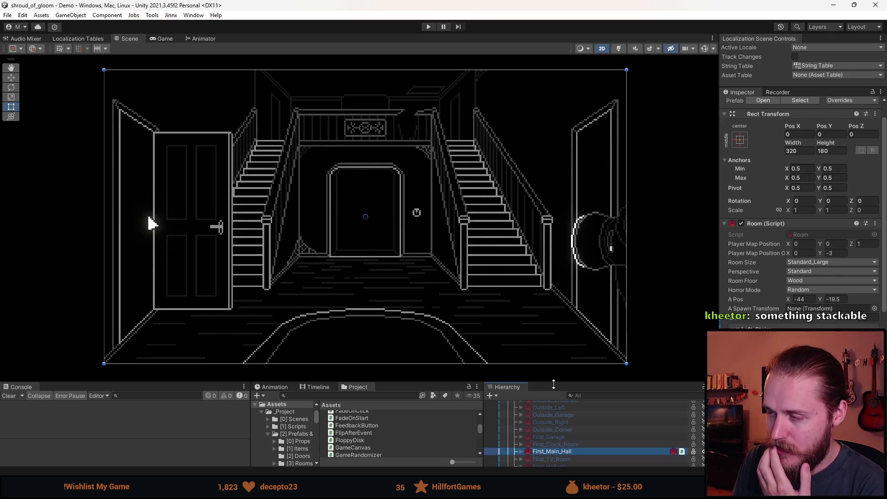
left_click_drag(340, 279, 345, 282)
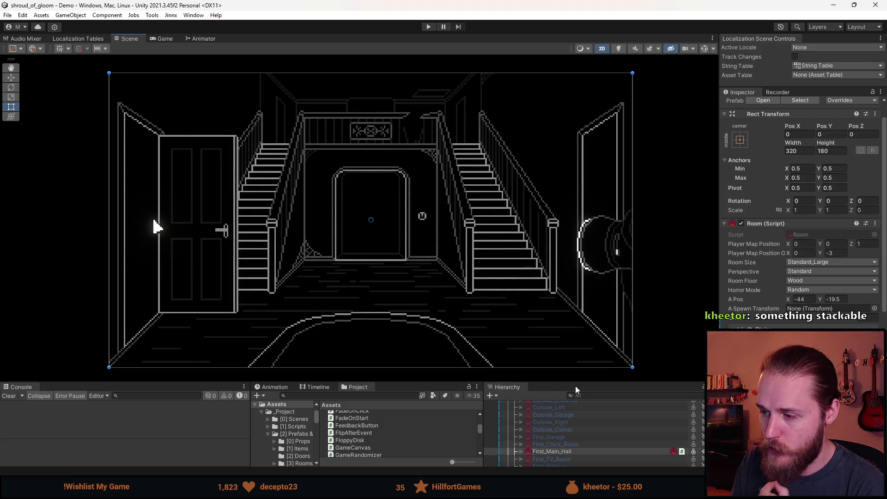
left_click_drag(575, 385, 576, 317)
Select First_Main_Hall, expand it to review its stairs, lamp, rug and cobwebs, then collapse it.
left_click(523, 385)
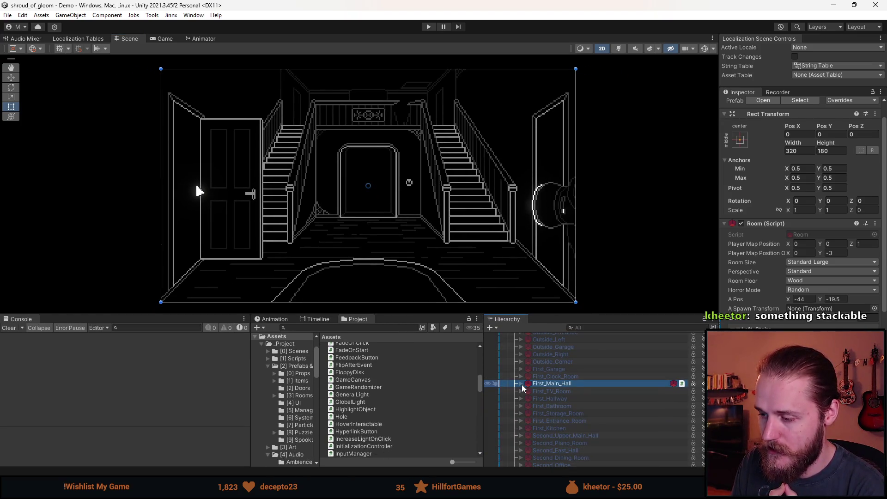
left_click(522, 385)
scroll(522, 387, "down", 3)
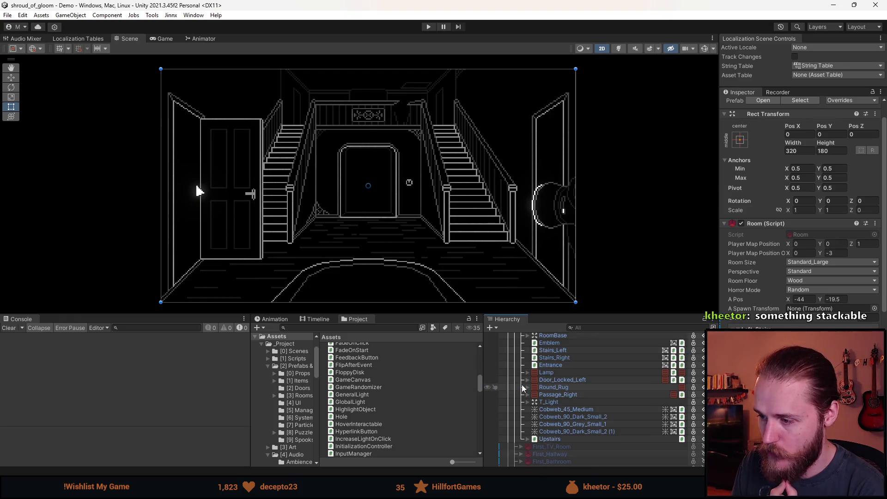
scroll(543, 425, "up", 2)
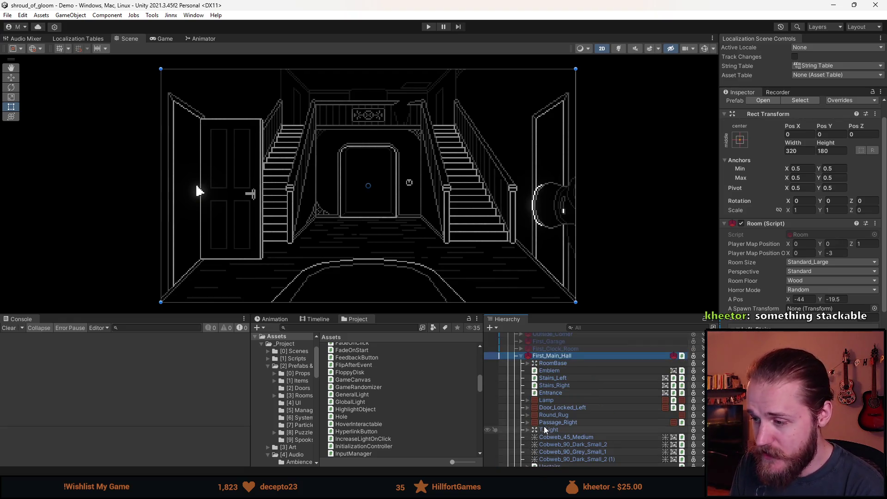
left_click(522, 356)
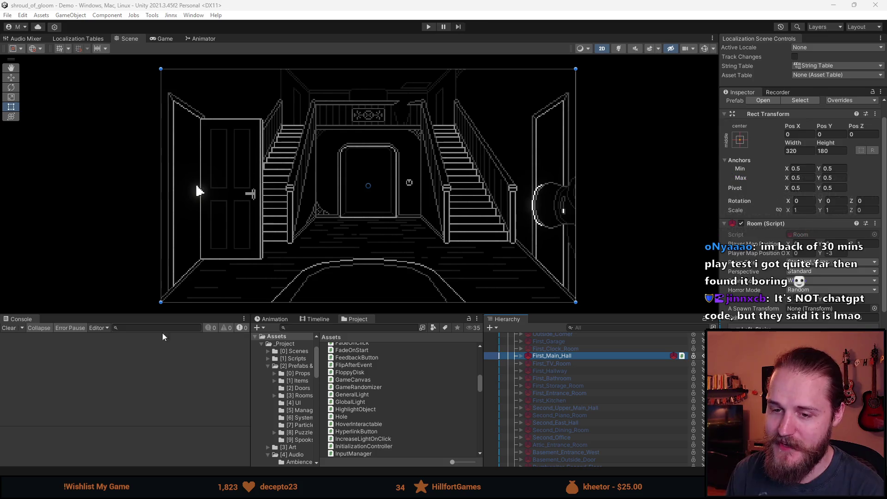
mouse_move(383, 489)
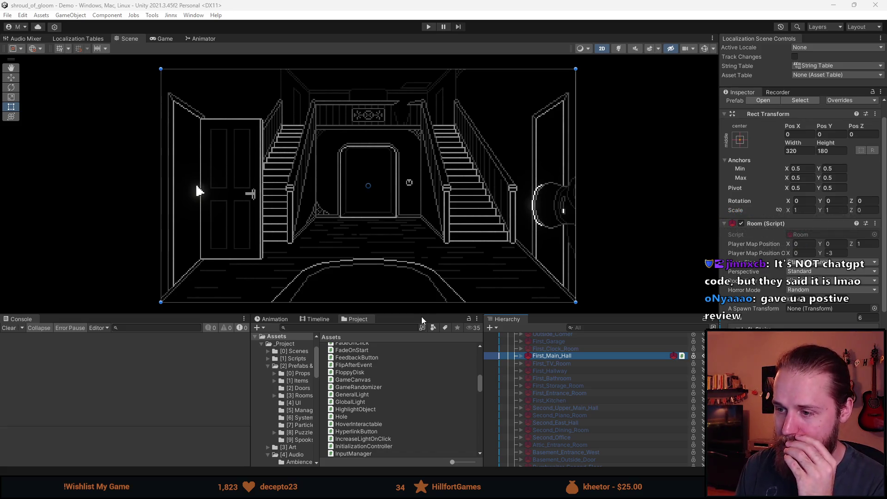
left_click_drag(422, 316, 409, 365)
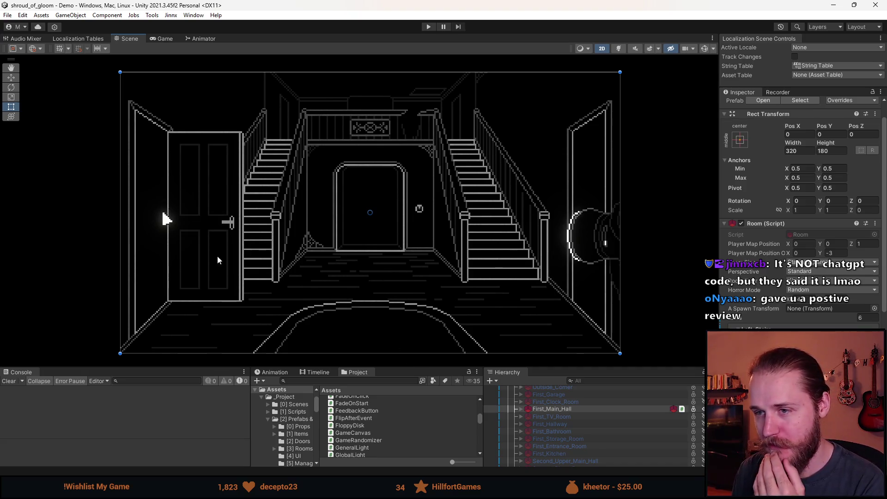
left_click_drag(330, 269, 343, 263)
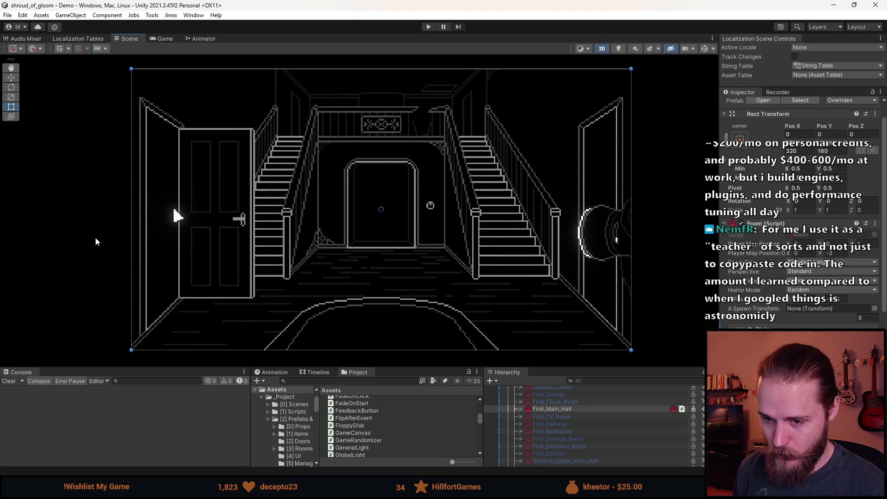
scroll(194, 291, "down", 3)
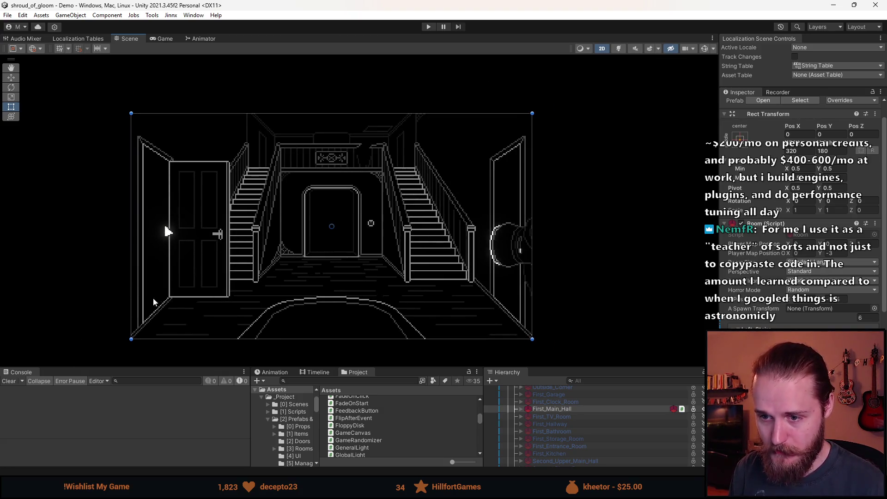
Drag the Scene view divider down to enlarge the main hall, then switch to ChatGPT.
scroll(224, 285, "up", 2)
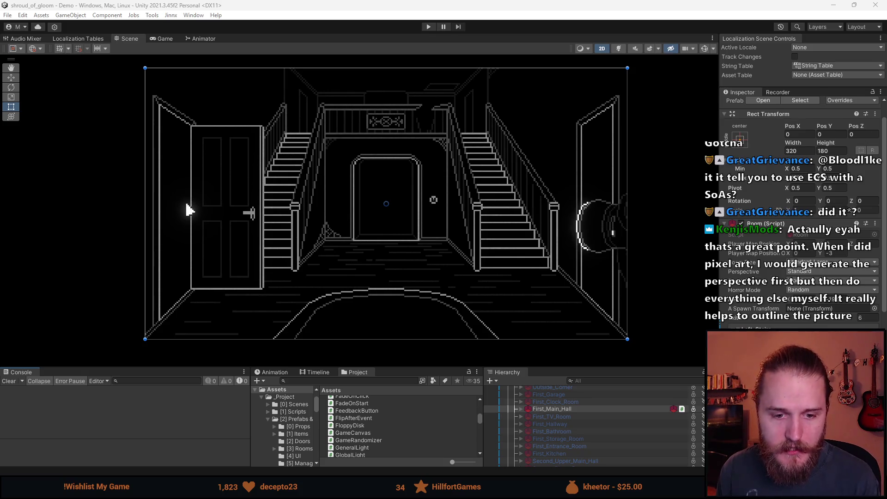
scroll(342, 298, "up", 2)
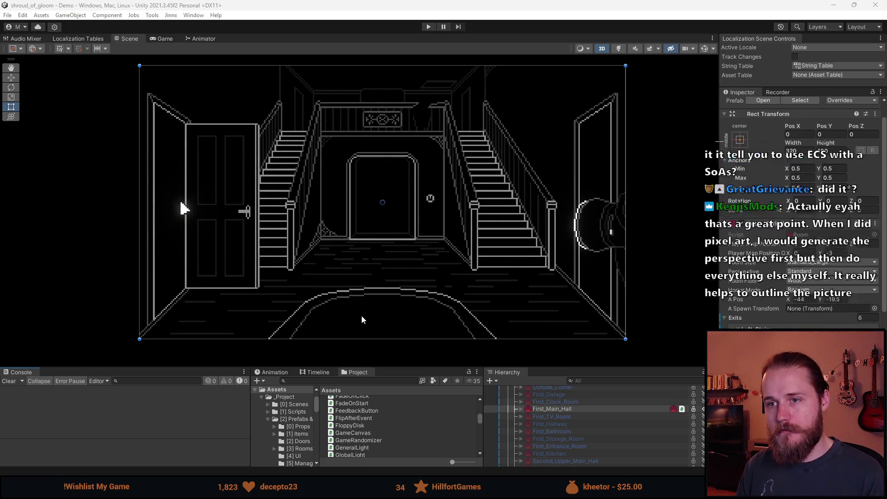
left_click_drag(390, 366, 390, 391)
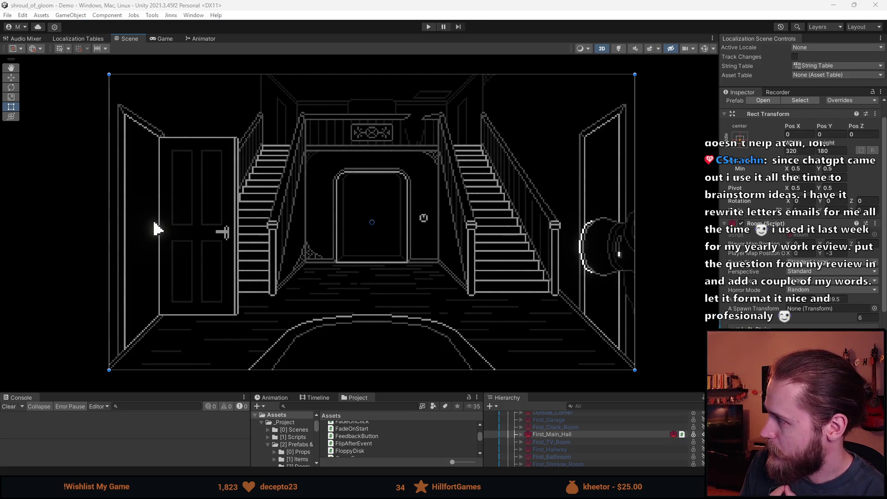
key("alt+Tab")
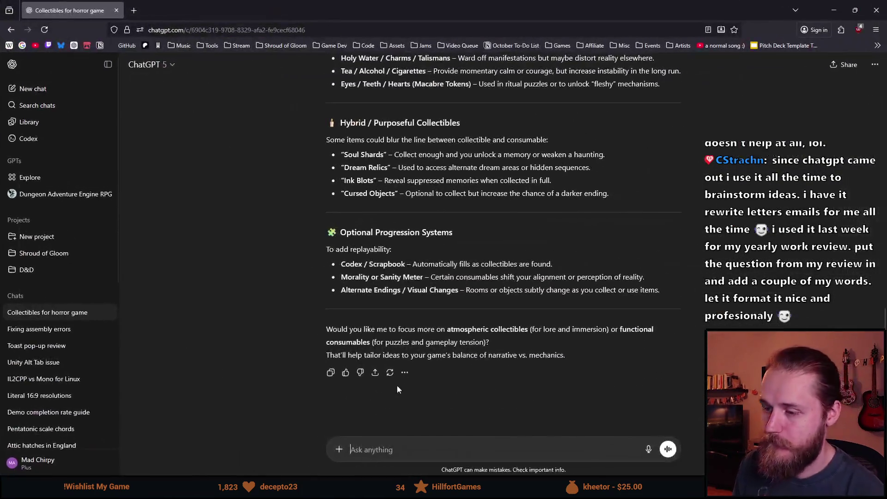
Ask ChatGPT for stackable collectibles that unlock optional lore, like marbles opening a locked chest.
type("What abou")
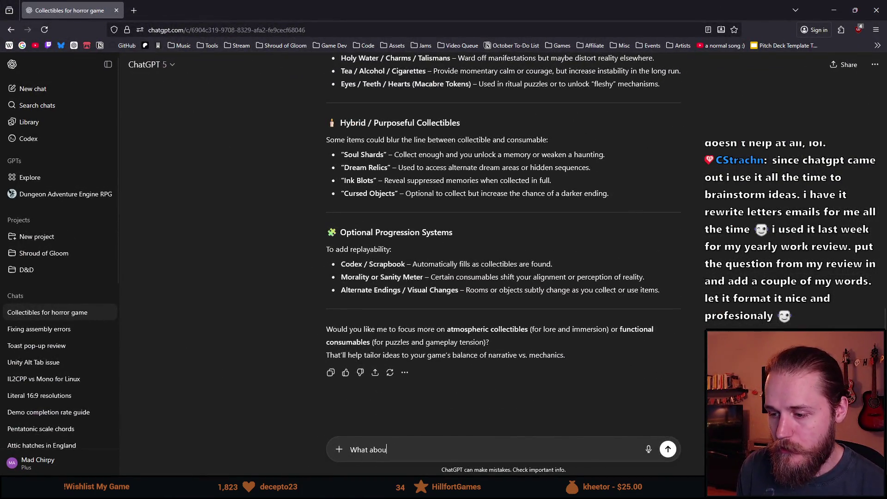
type("t some collec")
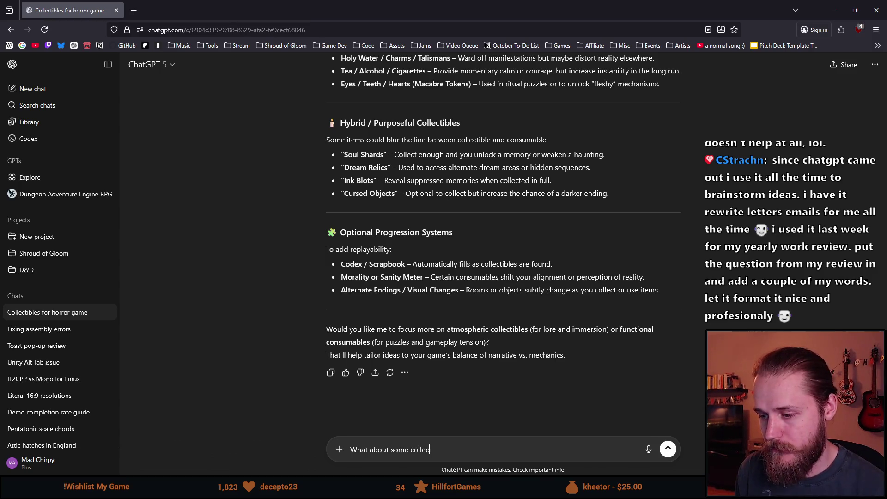
type("tible item that")
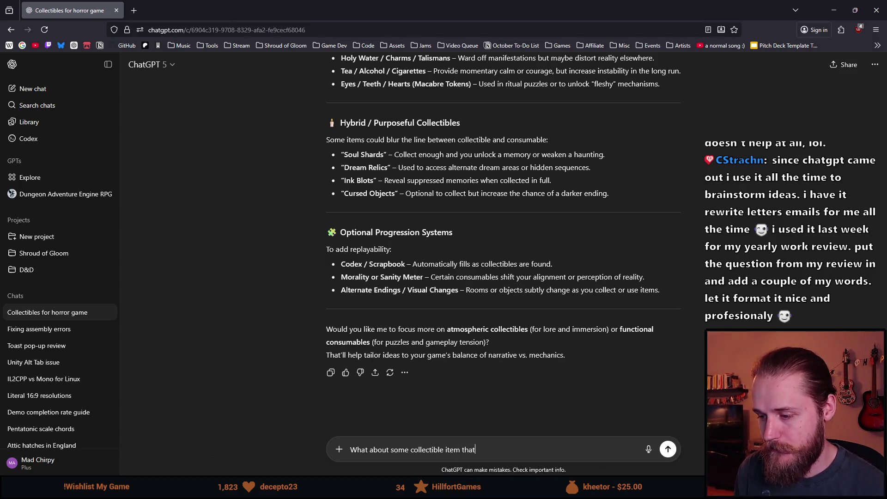
type(" might unlock some optional lore or content,")
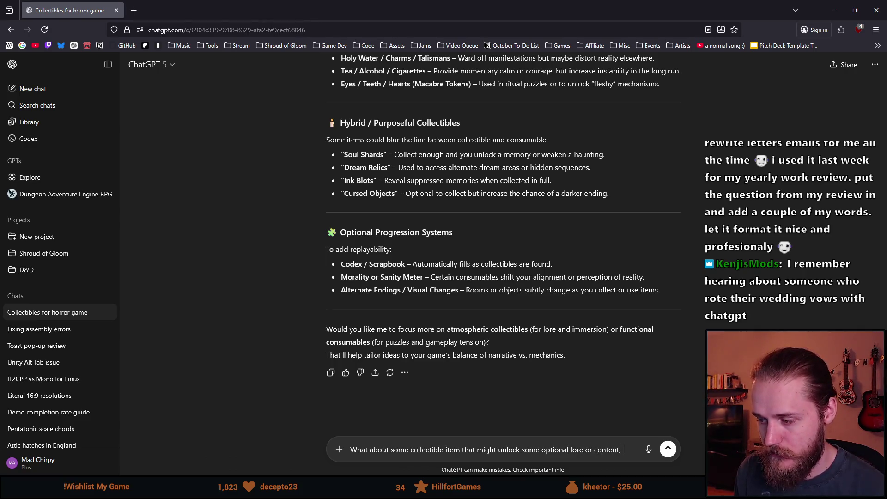
type(" as ")
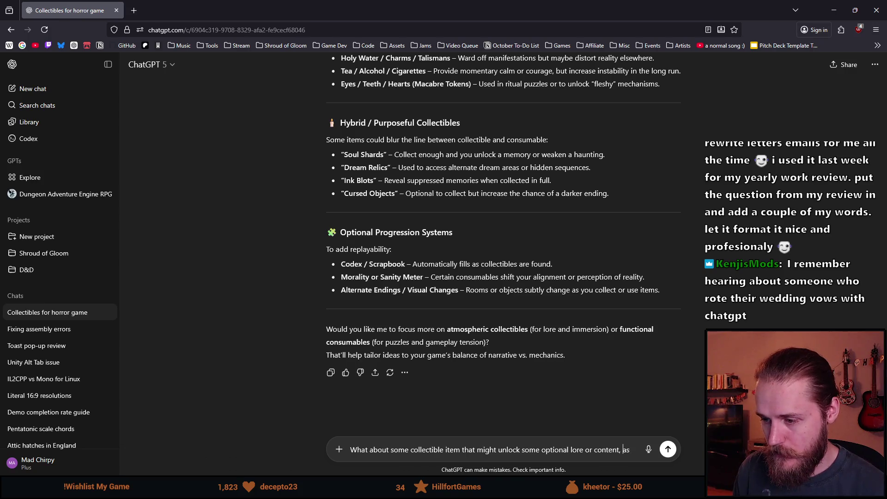
type("(stackable)")
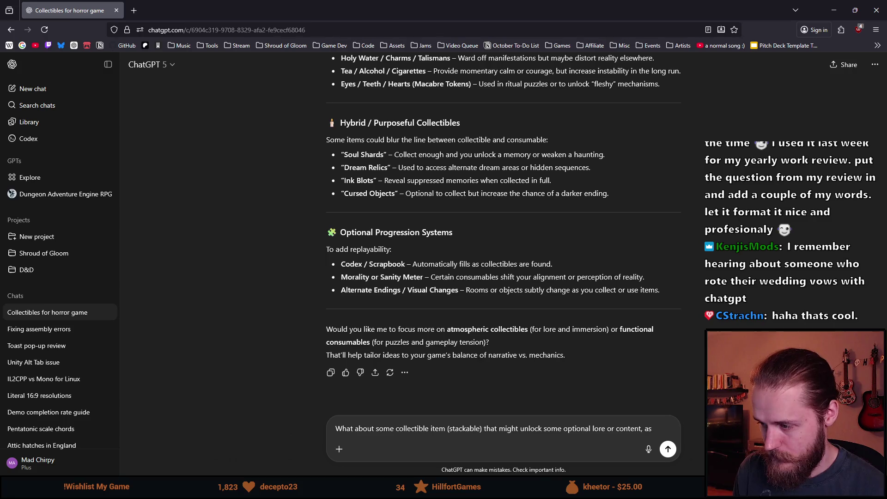
type("xample: maybe you ca")
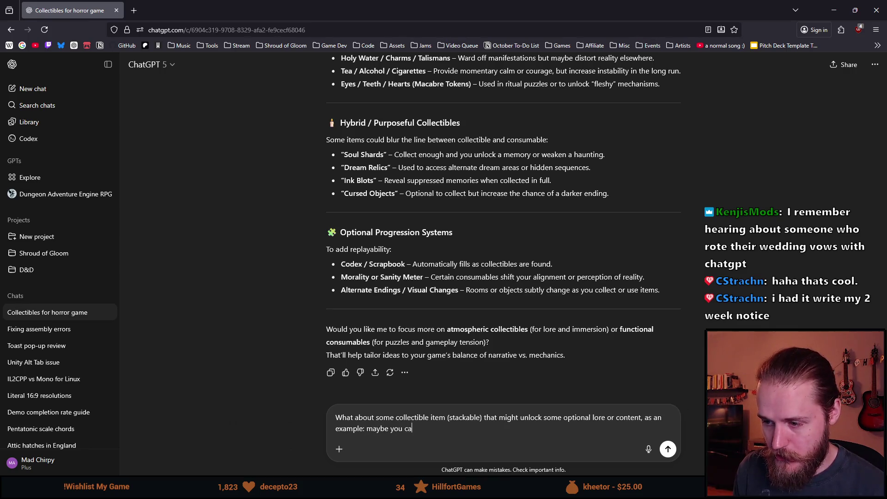
type("n find multiple marbles that can be placed on some locked chest or s")
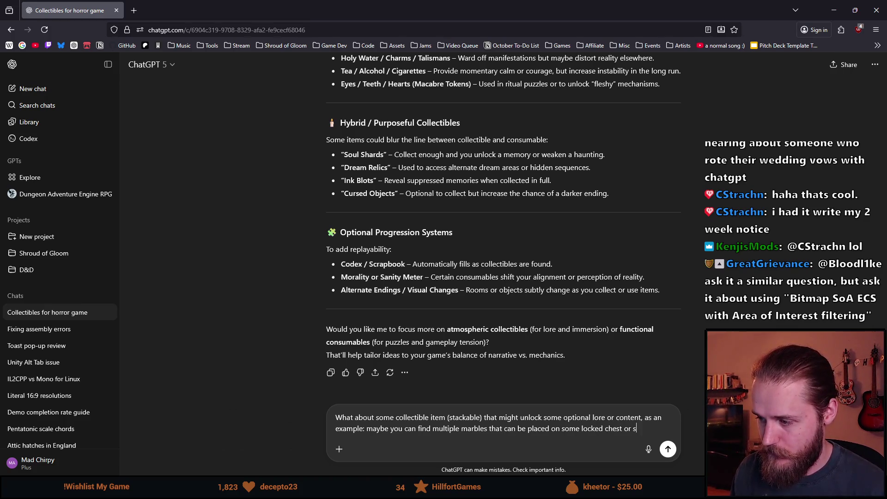
type("if yu")
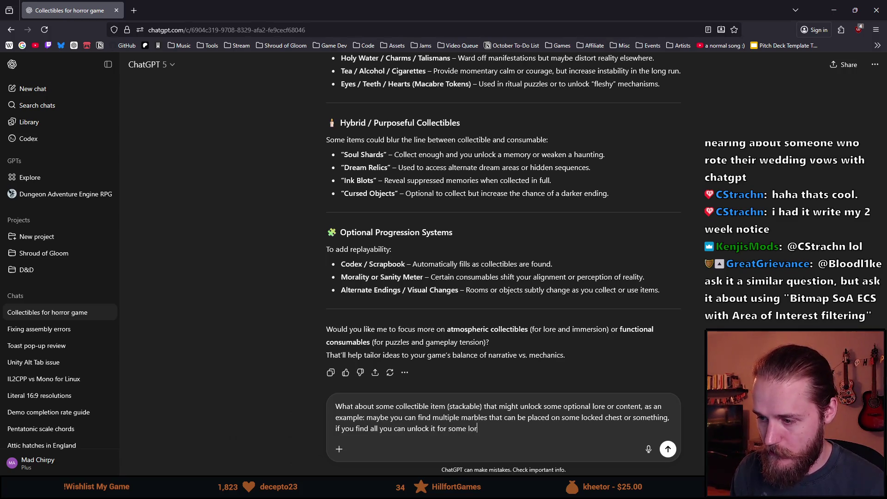
type("or similar. Any ideas?")
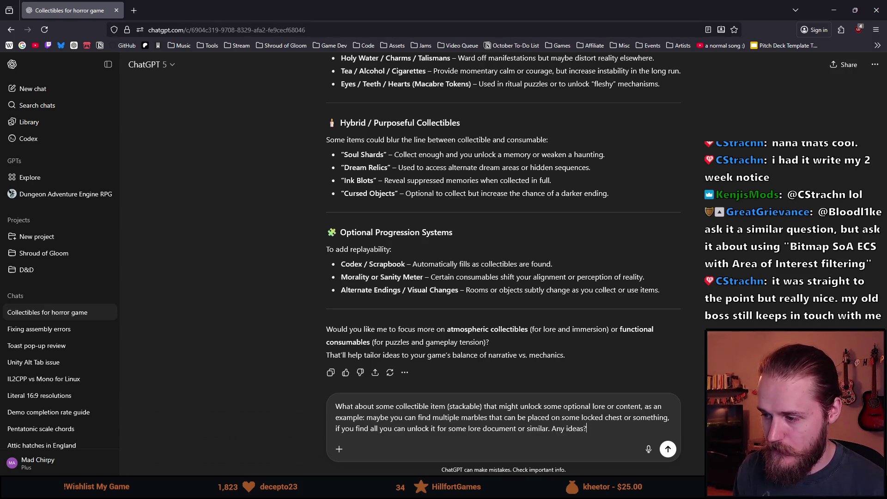
key("Return")
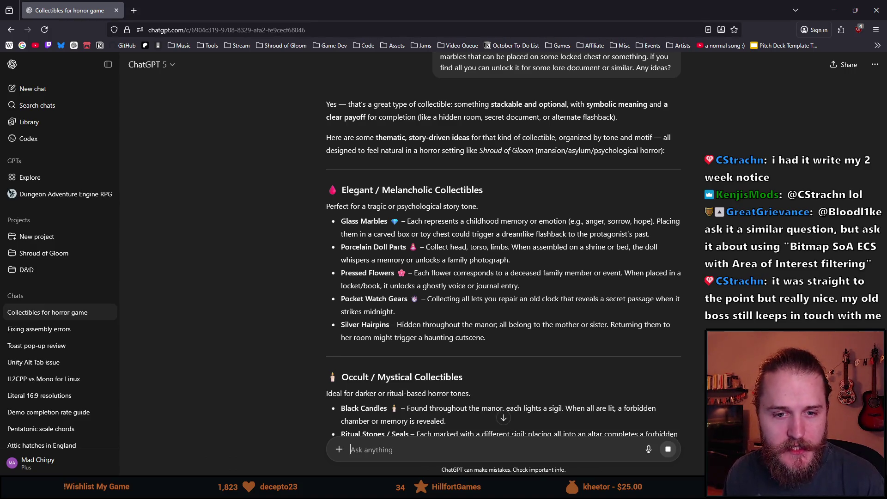
Read ChatGPT's collectible ideas, highlighting the flashback phrases, then return to Unity's First_Main_Hall scene.
scroll(142, 292, "up", 2)
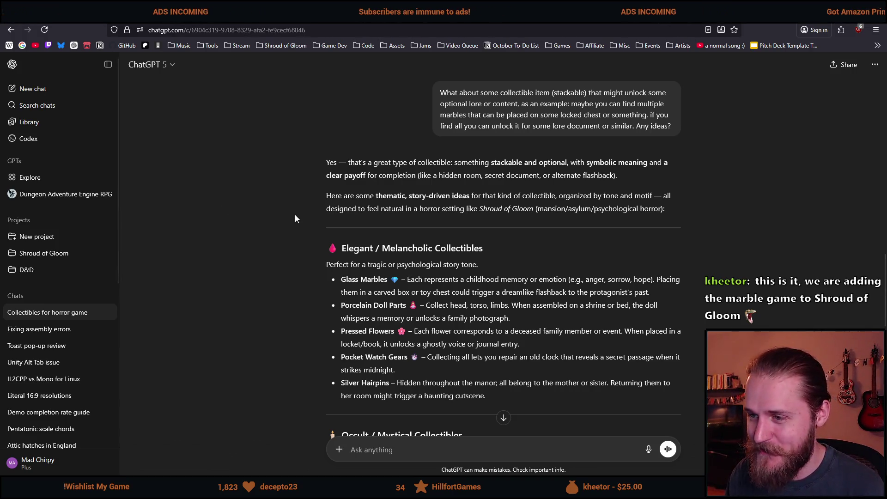
left_click_drag(361, 162, 656, 162)
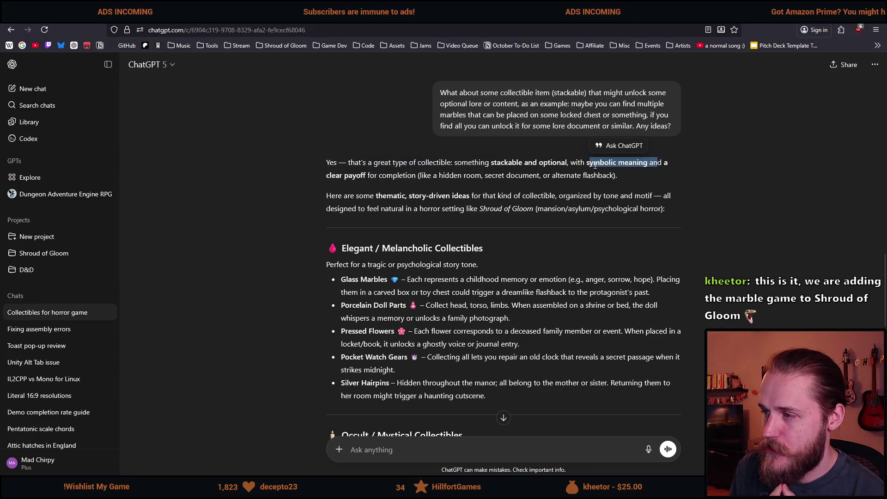
left_click_drag(328, 175, 546, 175)
left_click(434, 175)
left_click_drag(612, 175, 563, 175)
scroll(440, 181, "down", 1)
left_click_drag(402, 157, 484, 158)
left_click(484, 157)
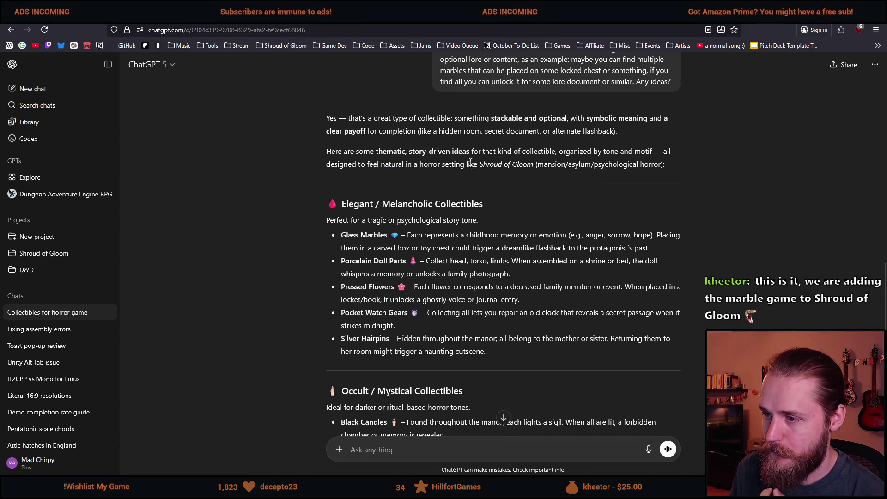
scroll(471, 161, "up", 1)
key("alt+Tab")
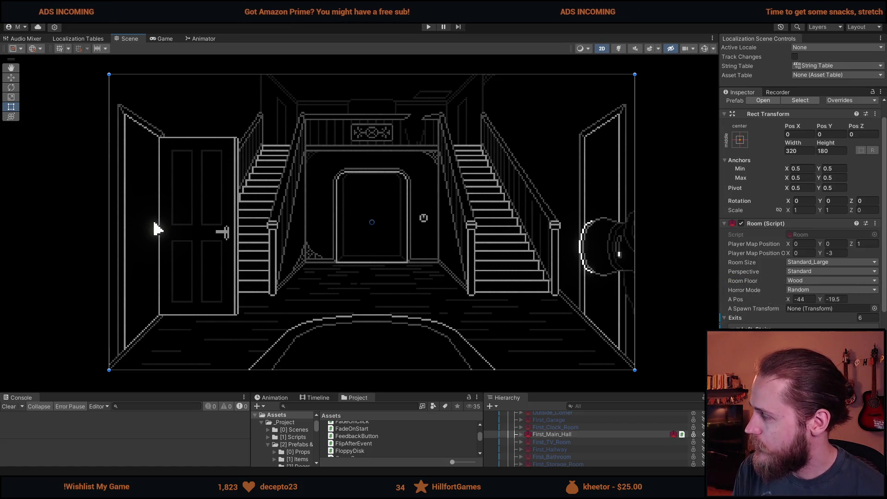
key("alt+Tab")
scroll(499, 292, "down", 3)
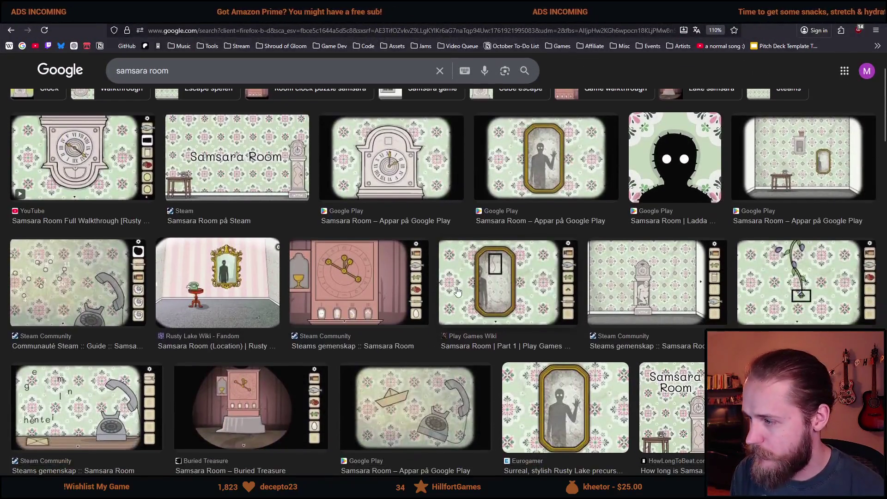
left_click(739, 277)
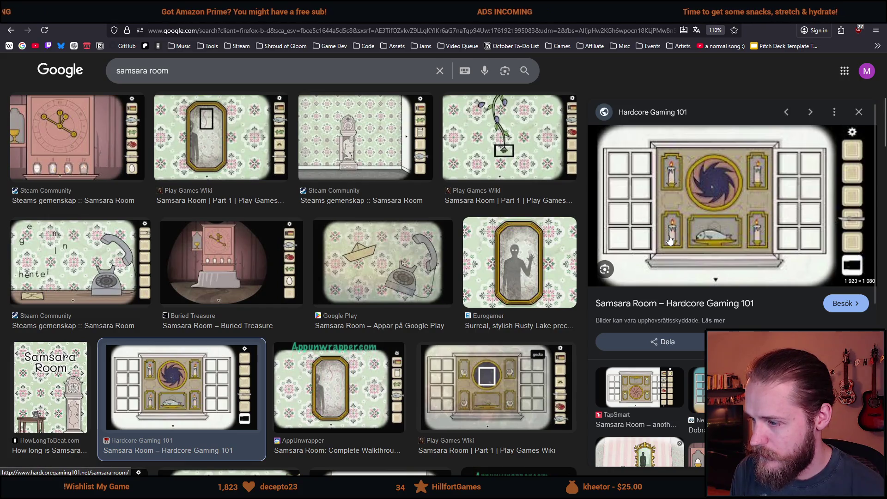
key("alt+Tab")
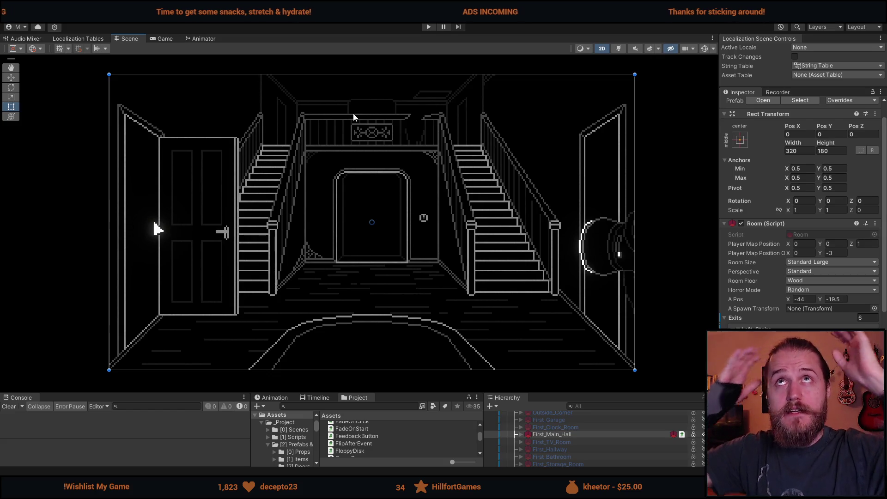
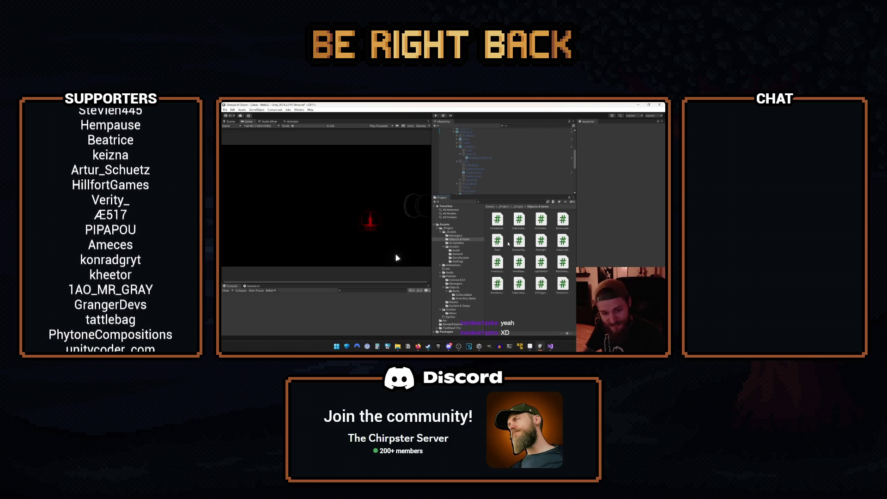
Switch the stream from the Be Right Back scene back to the main screen capture.
key("alt+Tab")
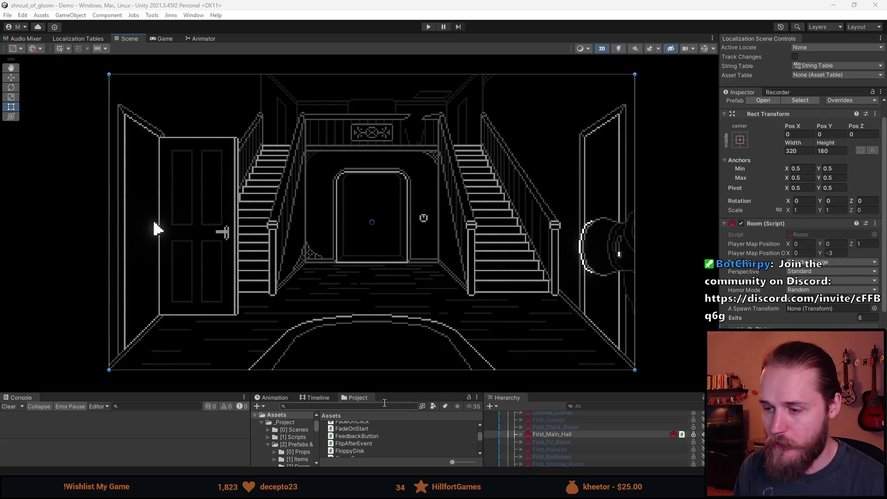
Raise the Scene/Console divider and clear the room object selection.
left_click_drag(387, 394, 382, 332)
left_click(107, 280)
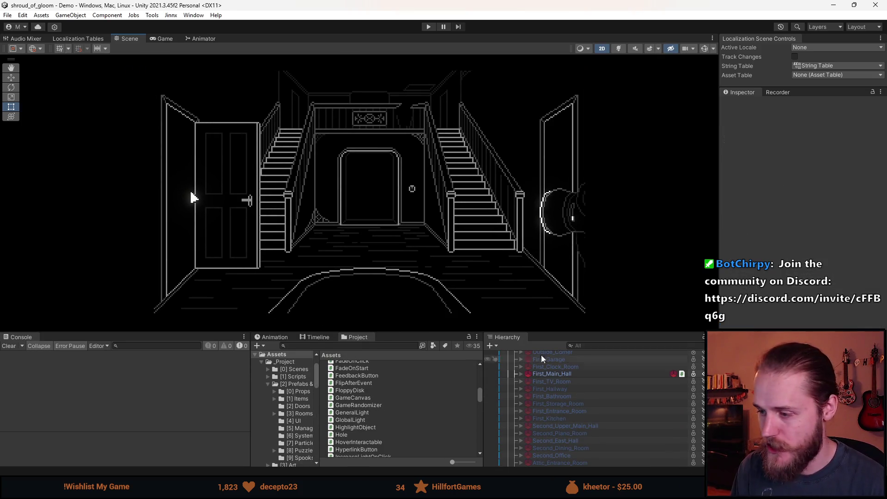
scroll(513, 406, "down", 4)
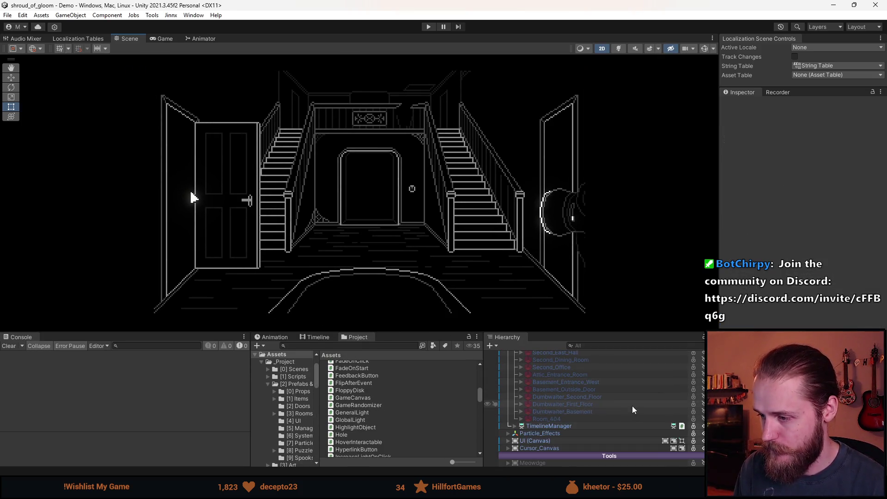
Expand UI (Canvas) in the Hierarchy to show the flashlight hand, and save the scene.
left_click(508, 441)
scroll(550, 421, "down", 4)
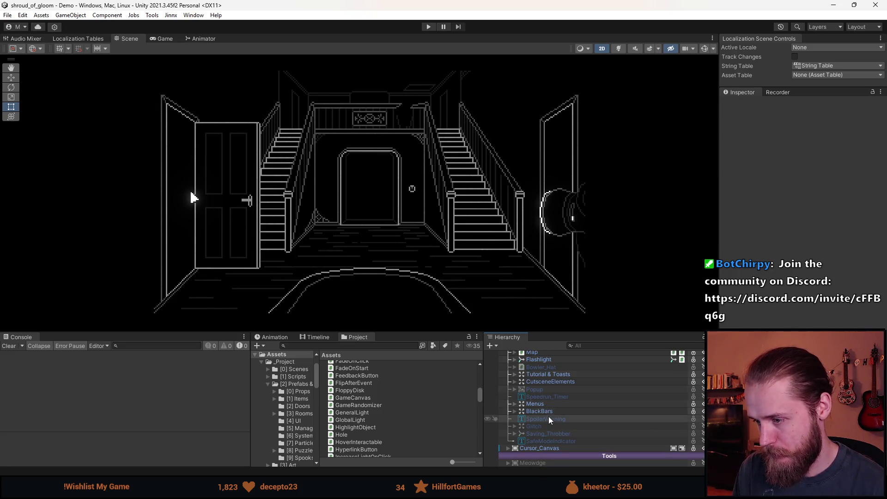
scroll(561, 416, "up", 10)
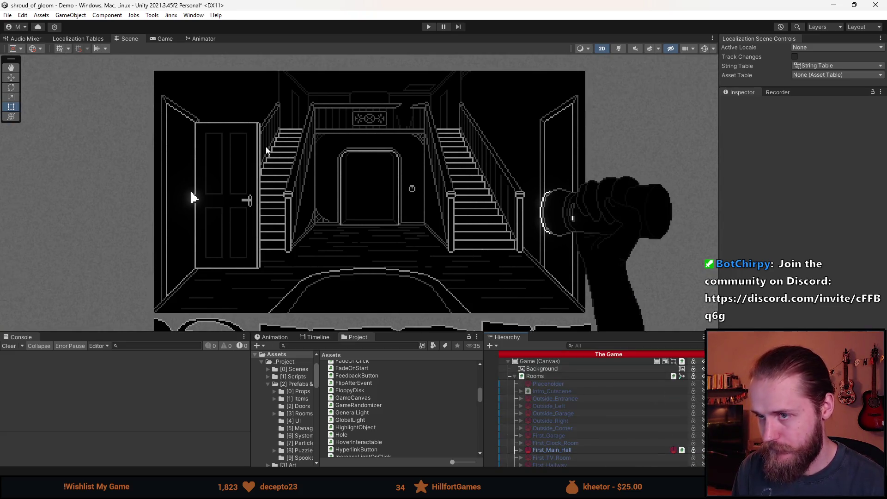
key("ctrl+s")
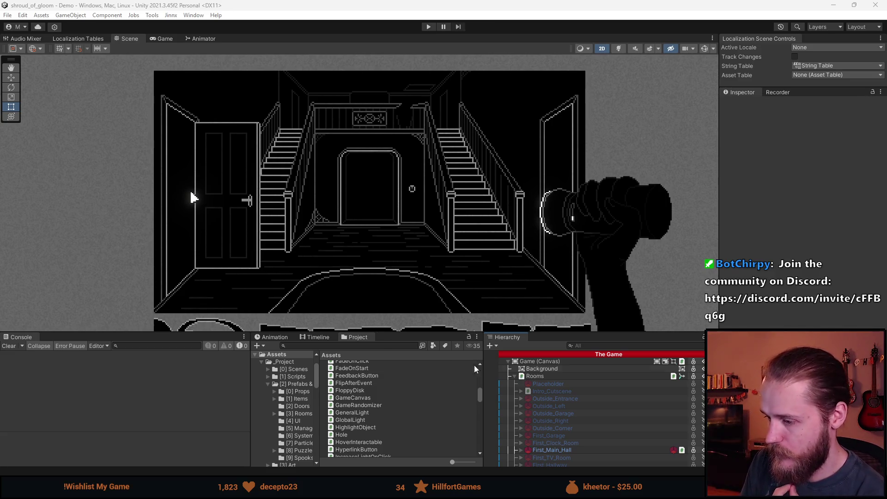
Drag the Scene/Console border up so the Console and Project panels get more height.
left_click_drag(581, 333, 582, 299)
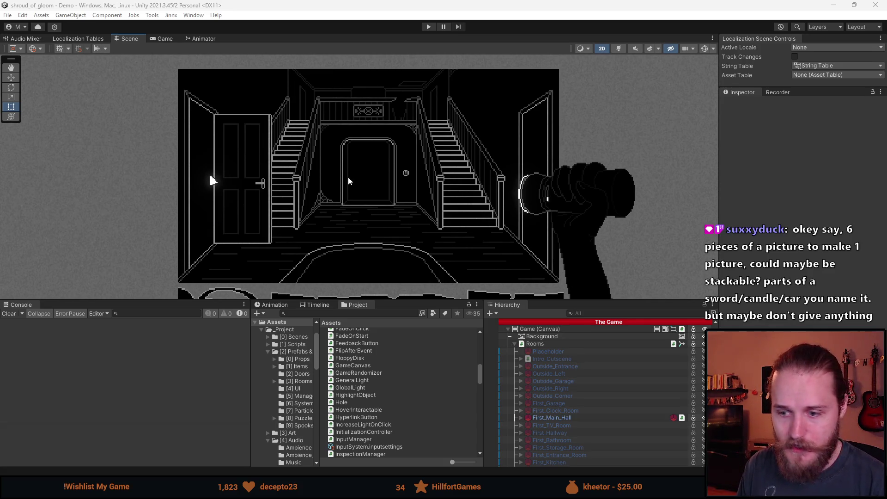
In Aseprite, create a new 112×128 sprite.
key("alt+Tab")
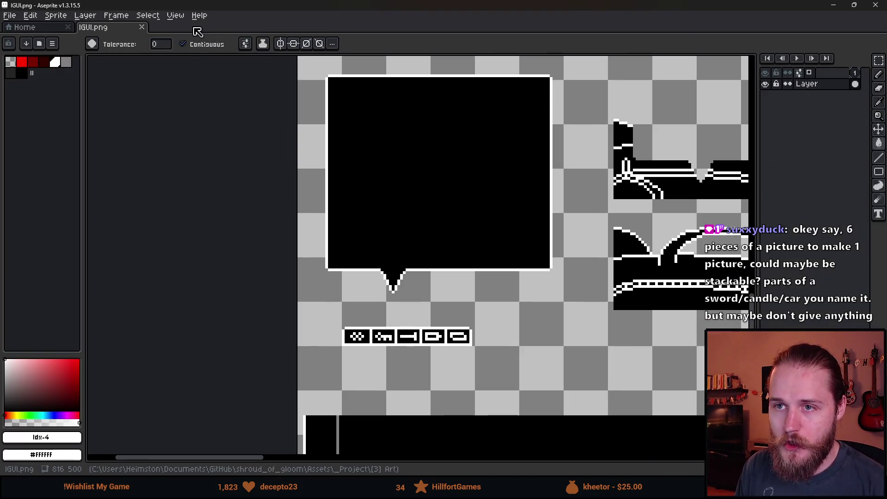
left_click(9, 15)
left_click(19, 27)
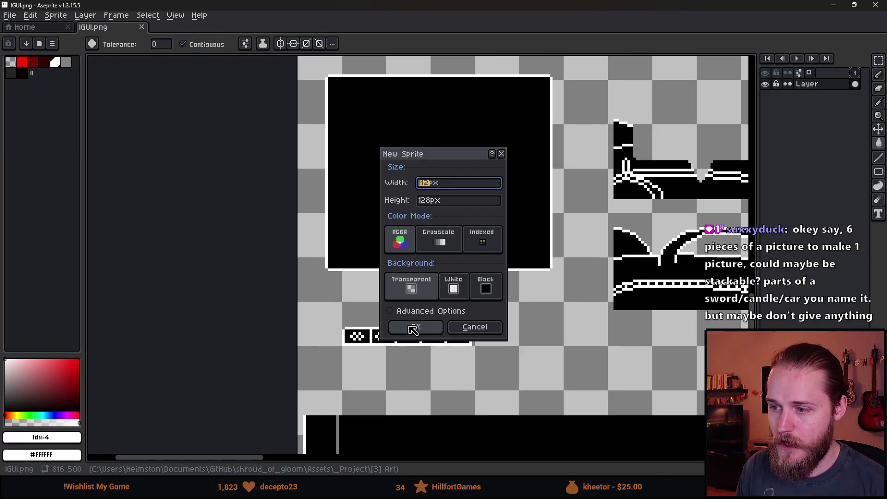
left_click(414, 329)
scroll(390, 291, "up", 4)
Fill the canvas with dark navy and pick white as the pencil colour.
key("b")
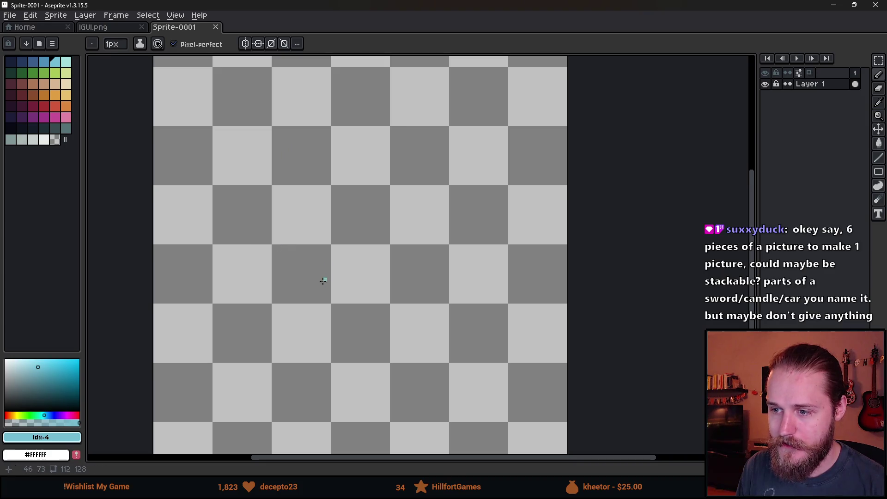
left_click(33, 129)
key("f")
left_click(44, 140)
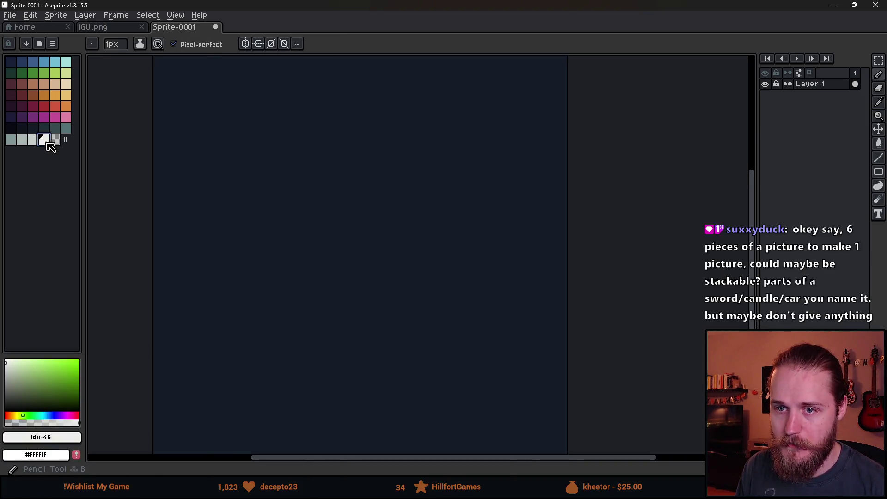
Draw a white candelabra with a foot, stem, arms and two wicked candles.
mouse_move(331, 291)
left_mouse_down()
mouse_move(371, 294)
mouse_move(351, 252)
left_mouse_up()
mouse_move(302, 239)
left_mouse_down()
mouse_move(371, 250)
mouse_move(418, 221)
mouse_move(297, 229)
mouse_move(295, 212)
left_mouse_up()
left_click_drag(336, 247, 336, 193)
mouse_move(386, 250)
left_mouse_down()
mouse_move(388, 175)
mouse_move(364, 167)
left_mouse_up()
scroll(323, 148, "up", 1)
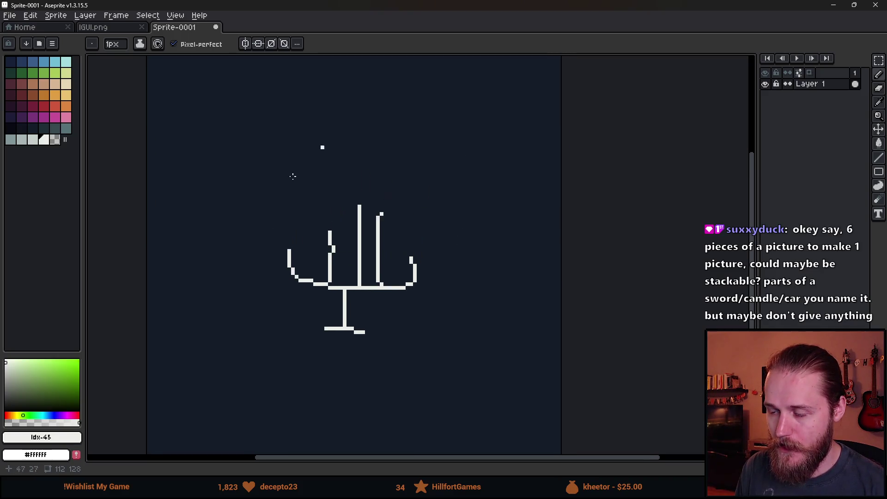
mouse_move(322, 228)
left_mouse_down()
mouse_move(332, 228)
mouse_move(332, 188)
mouse_move(322, 227)
left_mouse_up()
mouse_move(326, 187)
left_mouse_down()
mouse_move(326, 176)
mouse_move(375, 217)
mouse_move(390, 178)
mouse_move(381, 157)
left_mouse_up()
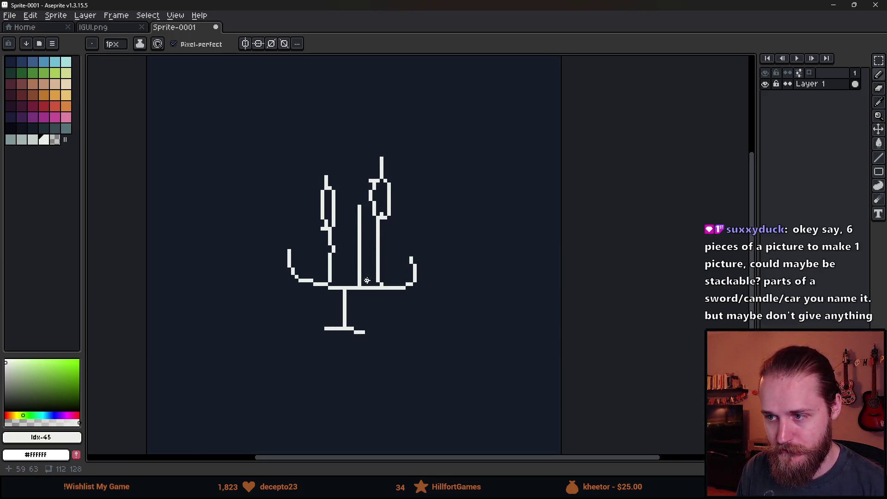
scroll(416, 259, "down", 3)
scroll(377, 267, "up", 4)
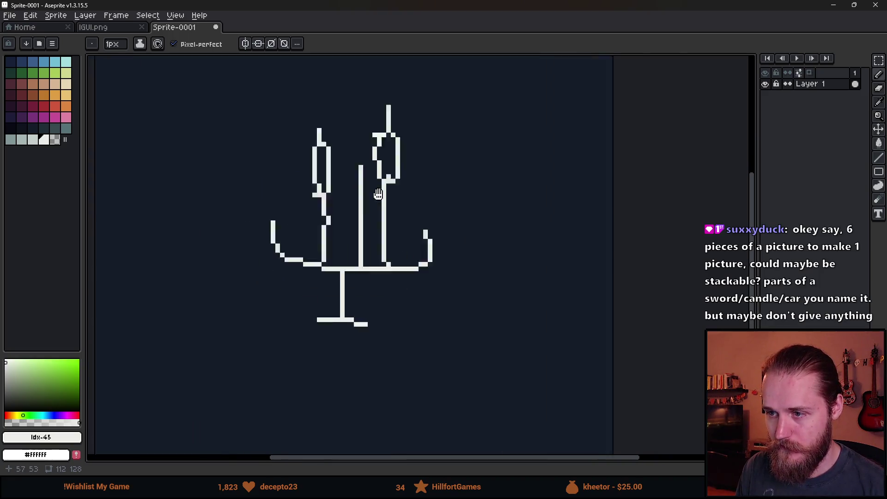
scroll(359, 210, "down", 5)
Draw a box below the candelabra with small circles and pupil dots inside.
mouse_move(290, 197)
left_mouse_down()
mouse_move(301, 327)
mouse_move(292, 321)
left_mouse_up()
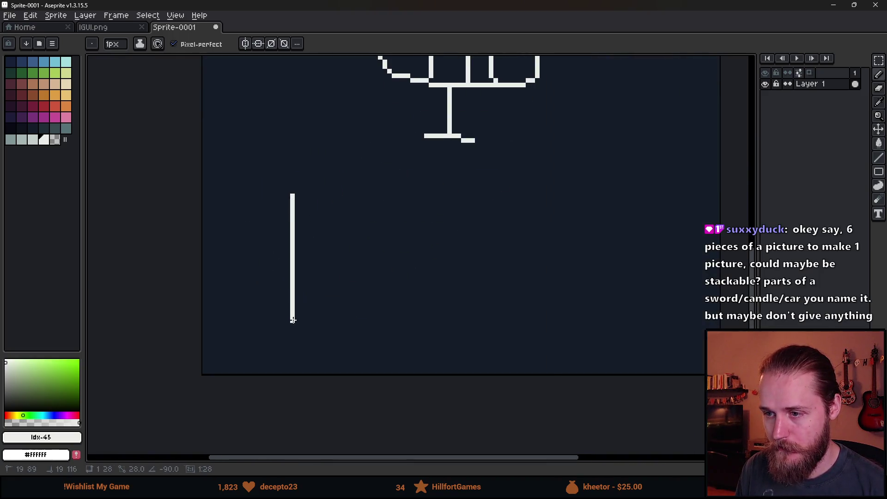
mouse_move(464, 310)
left_mouse_down()
mouse_move(455, 319)
mouse_move(454, 187)
mouse_move(292, 187)
mouse_move(339, 214)
left_mouse_up()
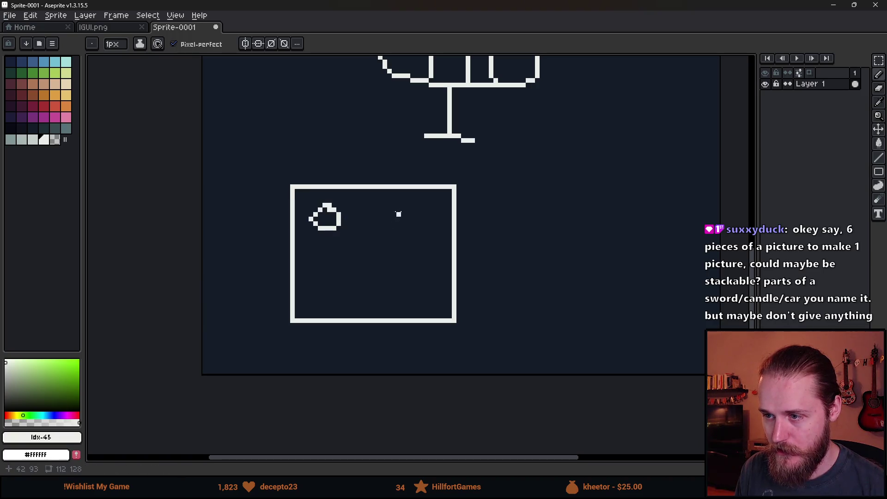
left_click_drag(398, 212, 396, 233)
left_click_drag(421, 265, 418, 264)
mouse_move(344, 269)
left_mouse_down()
mouse_move(352, 273)
mouse_move(345, 268)
left_mouse_up()
mouse_move(377, 245)
left_mouse_down()
mouse_move(367, 252)
mouse_move(378, 246)
left_mouse_up()
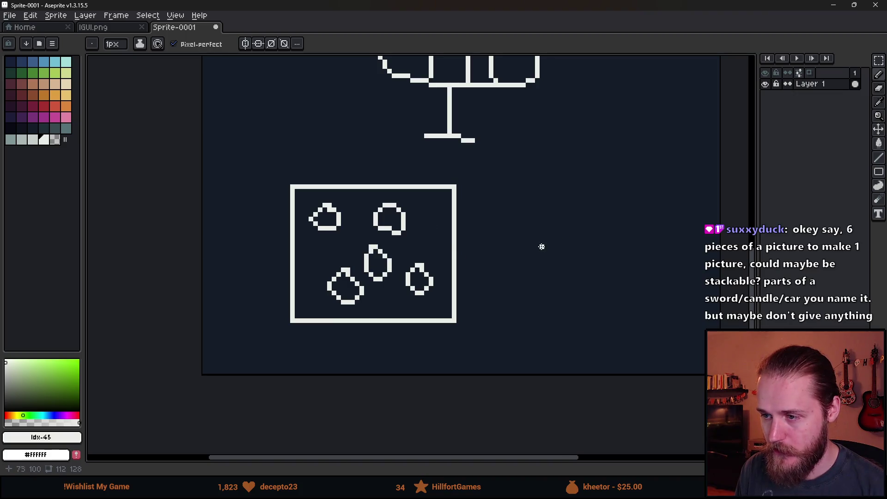
left_click(393, 219)
left_click(376, 265)
Undo the pupil dots, the circles and the box edges.
scroll(494, 227, "down", 2)
scroll(402, 272, "down", 2)
scroll(393, 252, "up", 2)
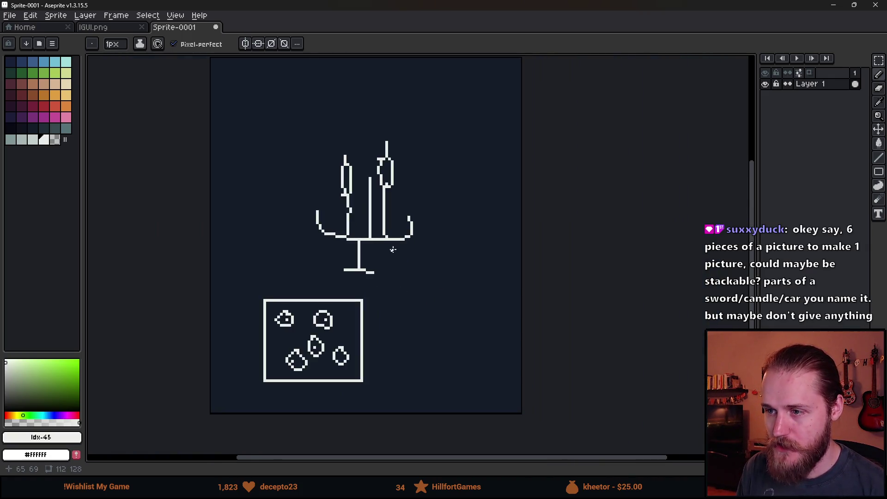
key("v")
key("ctrl+z")
key("ctrl+z")
key("ctrl+z")
key("ctrl+z")
key("ctrl+z")
key("ctrl+z")
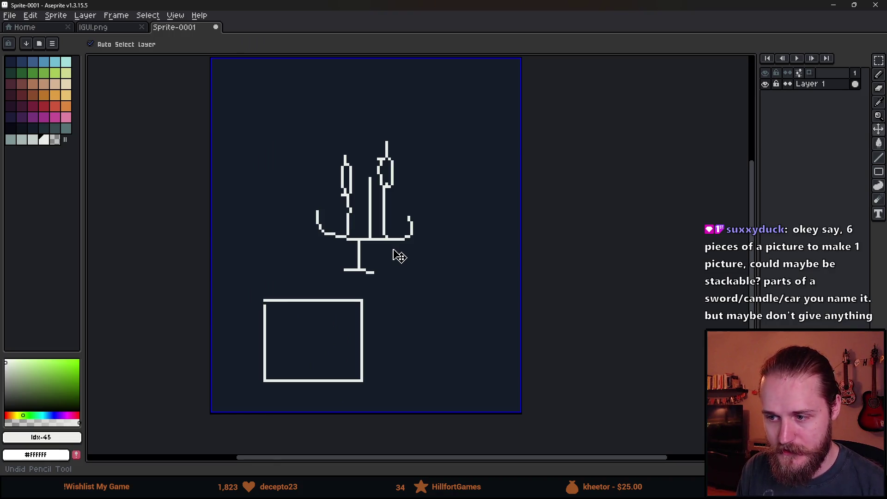
Undo the remaining candelabra strokes until the navy canvas is blank, then switch to YouTube.
key("ctrl+z")
key("ctrl+z")
key("ctrl+z")
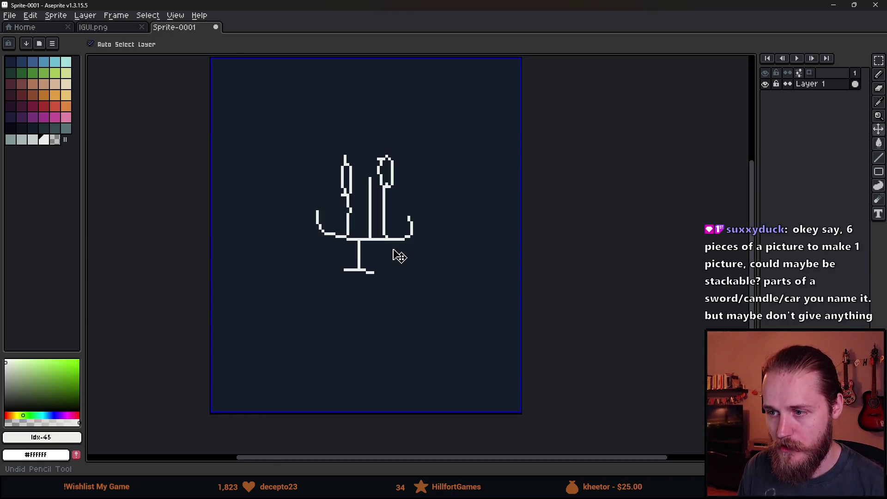
key("ctrl+z")
key("ctrl+z")
key("ctrl+z")
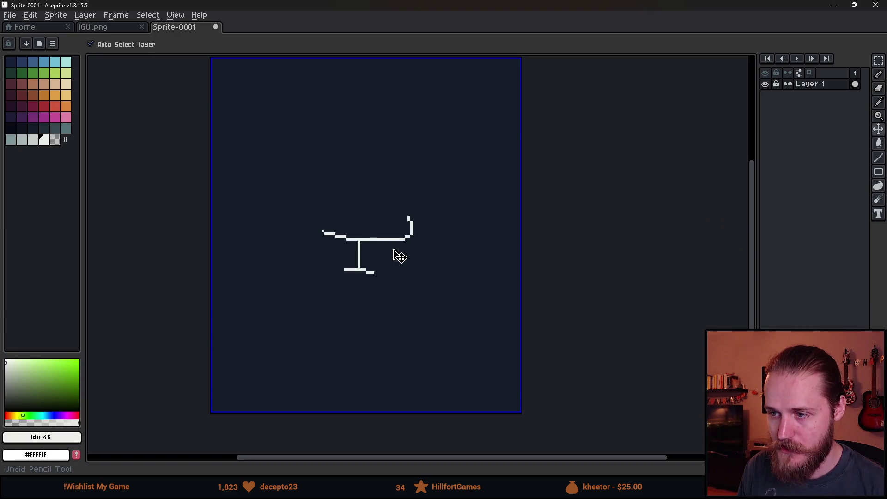
key("b")
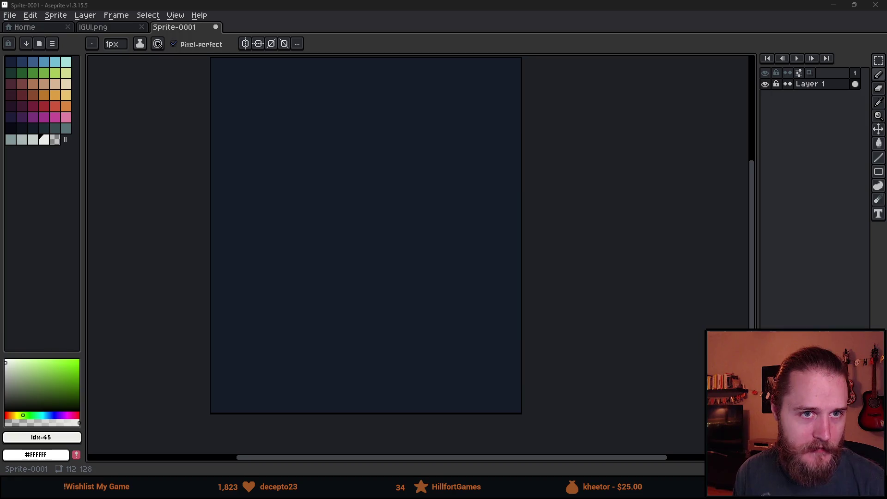
key("alt+Tab")
left_click_drag(340, 56, 347, 55)
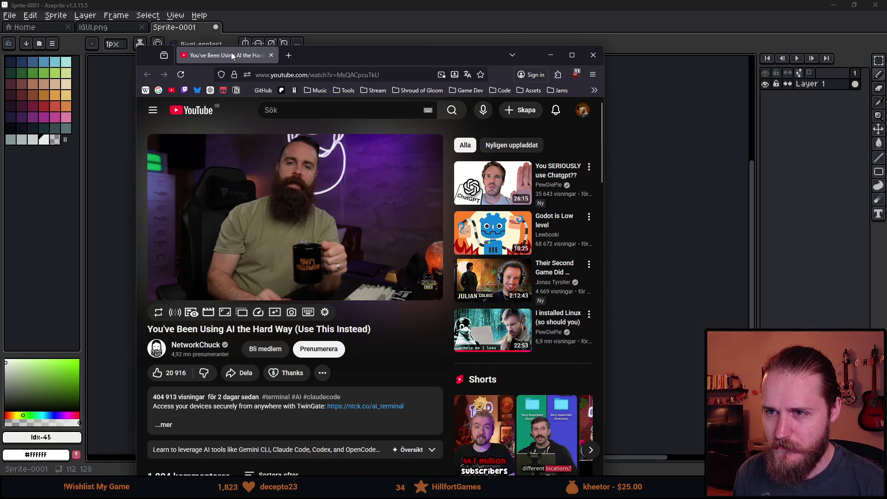
key("alt+Tab")
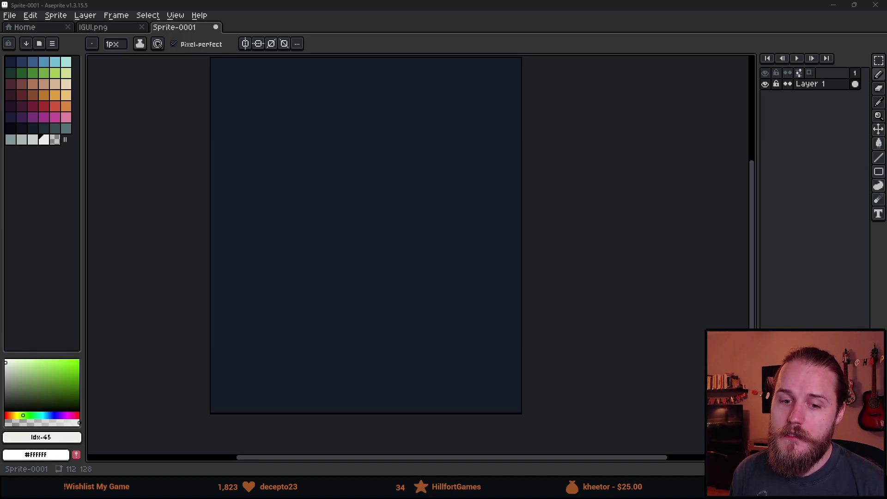
Sketch a white hand outline, redoing the wrist and knuckles after undoing a first attempt.
left_click_drag(202, 311, 195, 323)
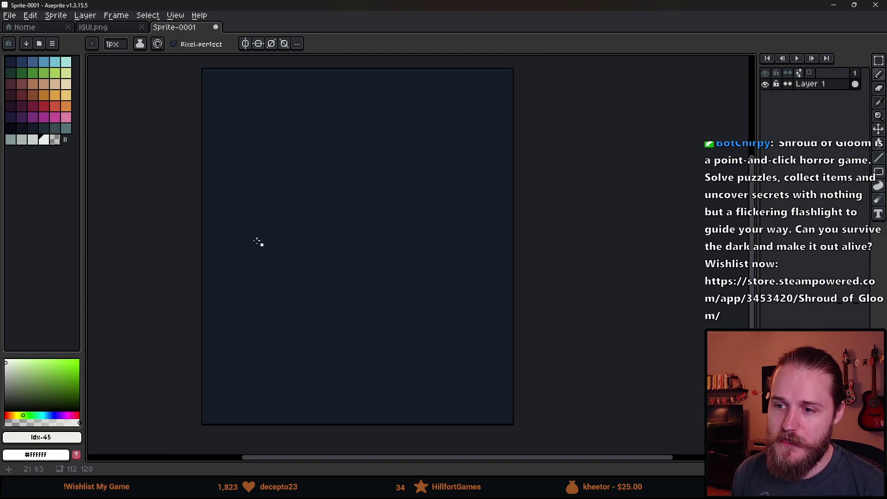
mouse_move(247, 407)
left_mouse_down()
mouse_move(246, 250)
mouse_move(293, 287)
mouse_move(283, 427)
left_mouse_up()
mouse_move(267, 224)
left_mouse_down()
mouse_move(276, 245)
mouse_move(317, 277)
mouse_move(279, 297)
left_mouse_up()
key("ctrl")
key("ctrl+z")
key("ctrl+z")
mouse_move(275, 421)
left_mouse_down()
mouse_move(258, 248)
mouse_move(267, 277)
mouse_move(309, 273)
mouse_move(332, 286)
mouse_move(308, 337)
mouse_move(303, 414)
left_mouse_up()
scroll(308, 342, "down", 1)
scroll(328, 308, "up", 1)
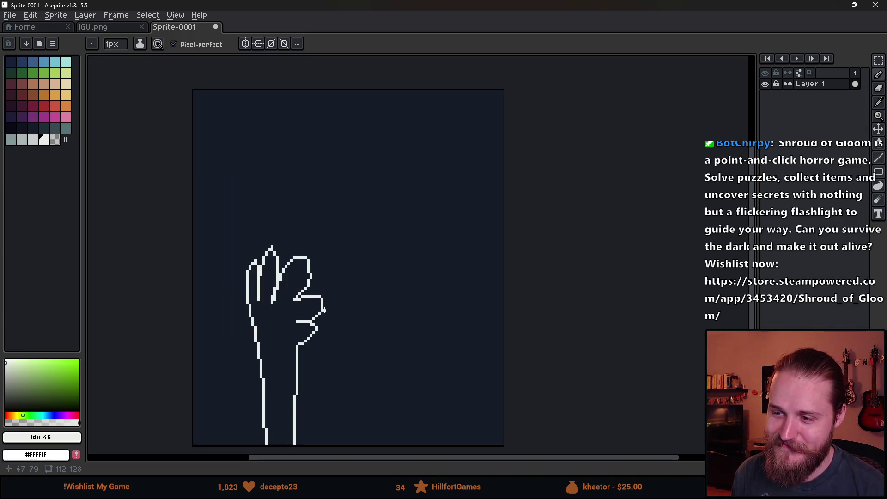
left_click_drag(340, 321, 328, 316)
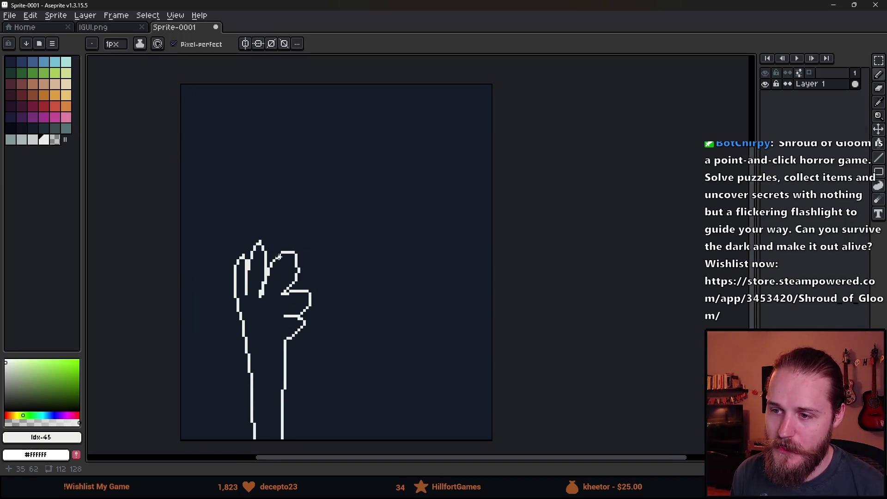
mouse_move(262, 248)
left_mouse_down()
mouse_move(264, 231)
mouse_move(289, 235)
mouse_move(352, 329)
mouse_move(296, 337)
left_mouse_up()
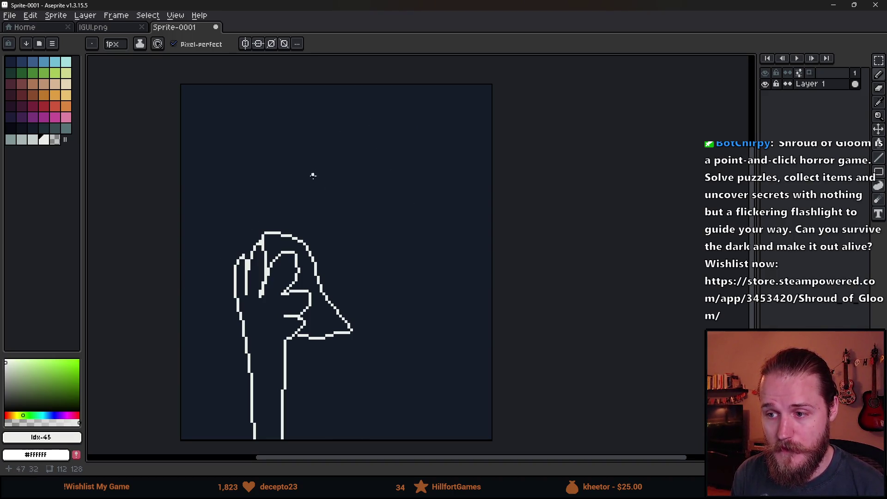
Add a pointed shape at top right, a long bar from the hand, and linking strokes.
mouse_move(384, 135)
left_mouse_down()
mouse_move(441, 222)
mouse_move(384, 137)
left_mouse_up()
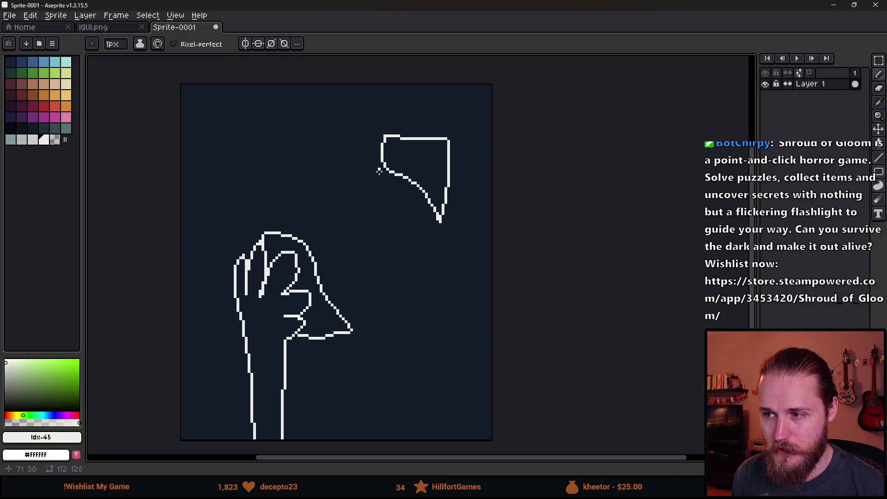
mouse_move(350, 330)
left_mouse_down()
mouse_move(393, 327)
mouse_move(414, 280)
mouse_move(307, 280)
left_mouse_up()
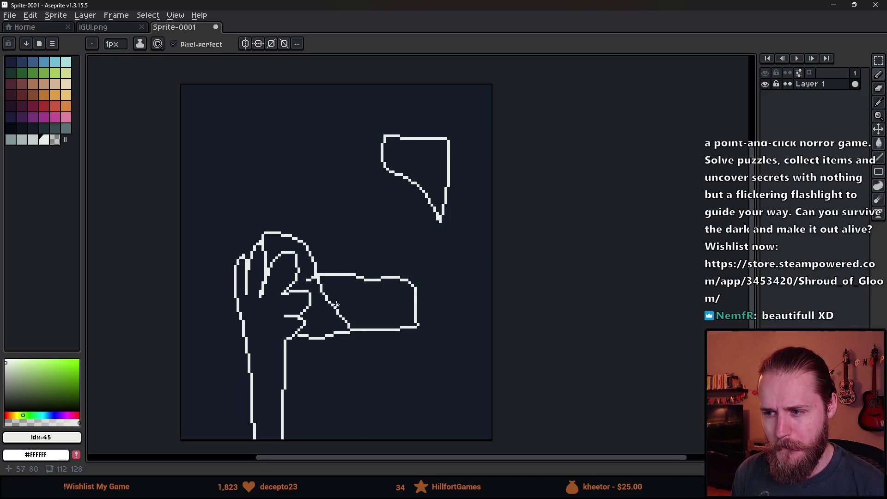
mouse_move(260, 231)
left_mouse_down()
mouse_move(277, 135)
mouse_move(380, 137)
mouse_move(237, 212)
left_mouse_up()
left_click(328, 197)
Add two more strokes to the sketch and switch the pencil colour to green.
left_click_drag(398, 175, 363, 275)
left_click_drag(417, 286, 439, 218)
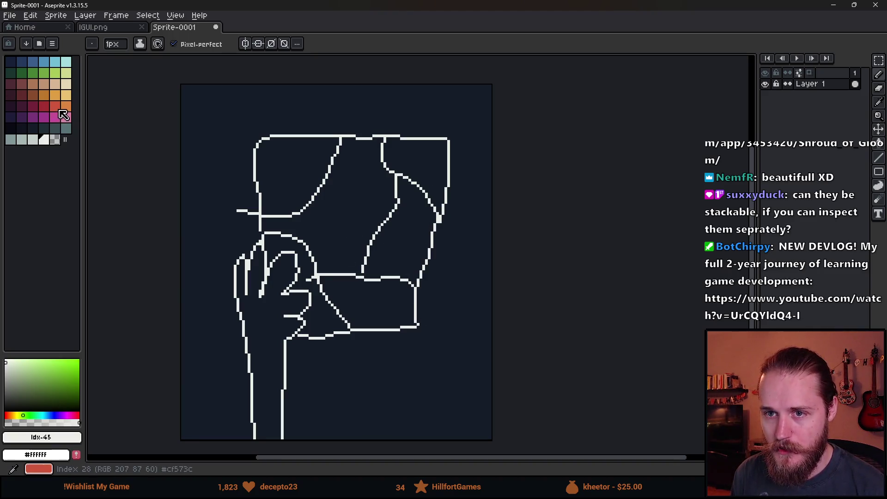
left_click(54, 108)
left_click(31, 114)
left_click(33, 74)
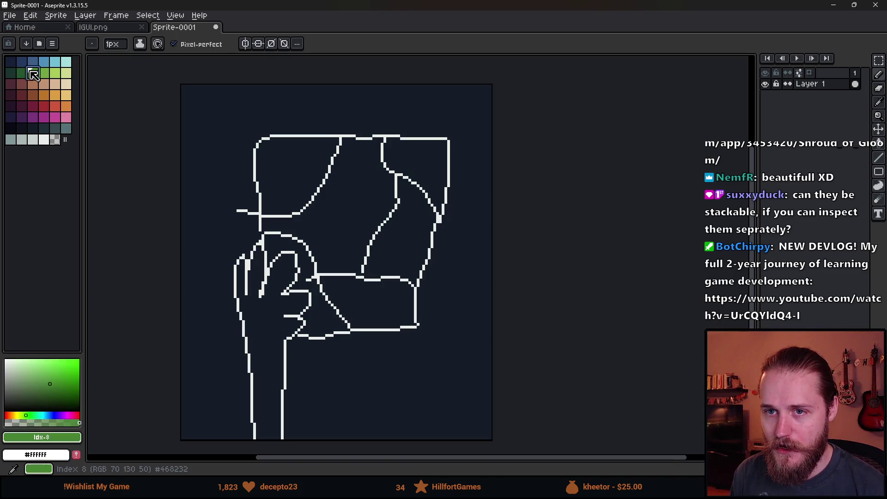
Write green labels 1, 2, 2 and 3x into the sketch's pieces.
left_click_drag(303, 264, 313, 307)
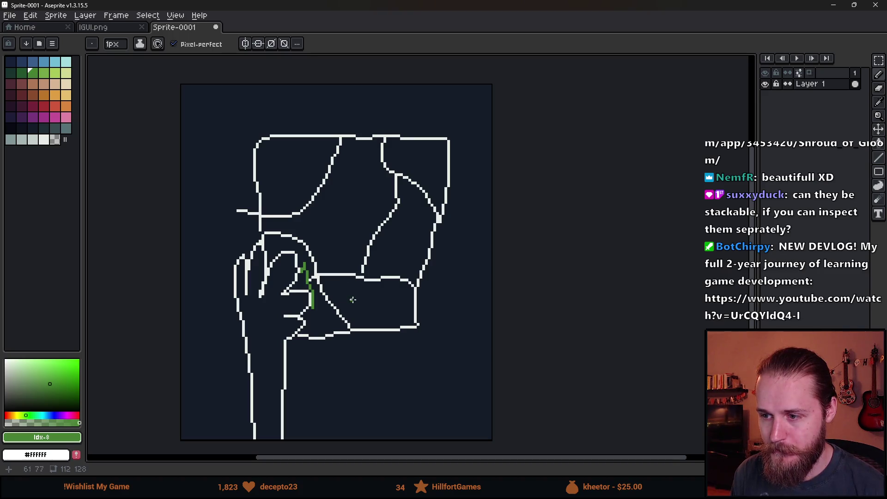
mouse_move(354, 296)
left_mouse_down()
mouse_move(359, 321)
mouse_move(384, 324)
left_mouse_up()
mouse_move(322, 216)
left_mouse_down()
mouse_move(326, 247)
mouse_move(354, 249)
left_mouse_up()
mouse_move(274, 157)
left_mouse_down()
mouse_move(286, 156)
mouse_move(283, 186)
left_mouse_up()
key("ctrl+z")
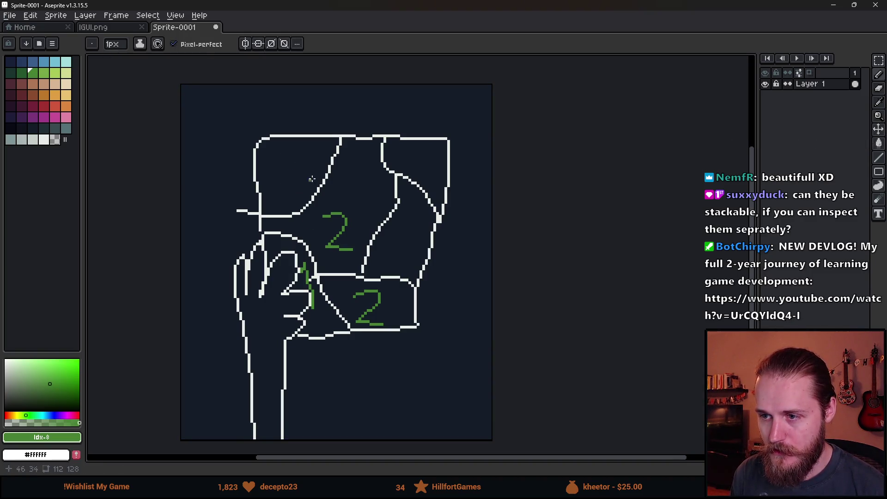
mouse_move(281, 160)
left_mouse_down()
mouse_move(293, 168)
mouse_move(273, 194)
left_mouse_up()
left_click_drag(309, 165, 336, 187)
left_click_drag(329, 169, 318, 183)
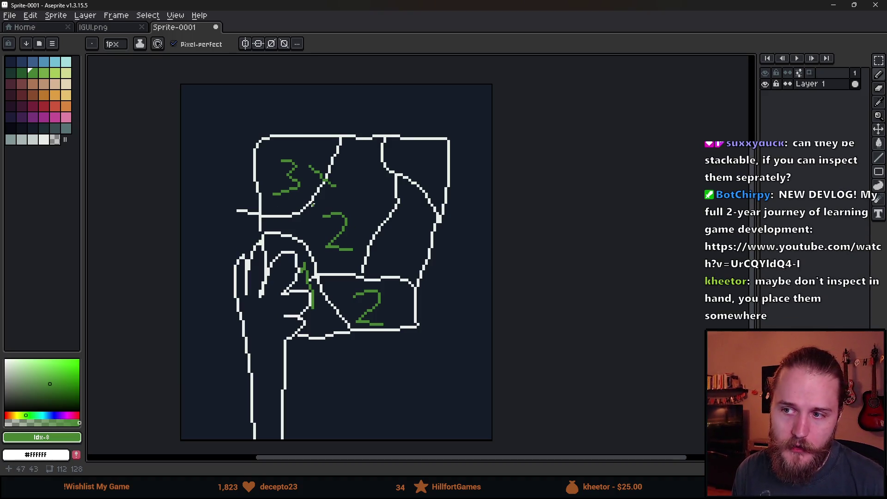
key("v")
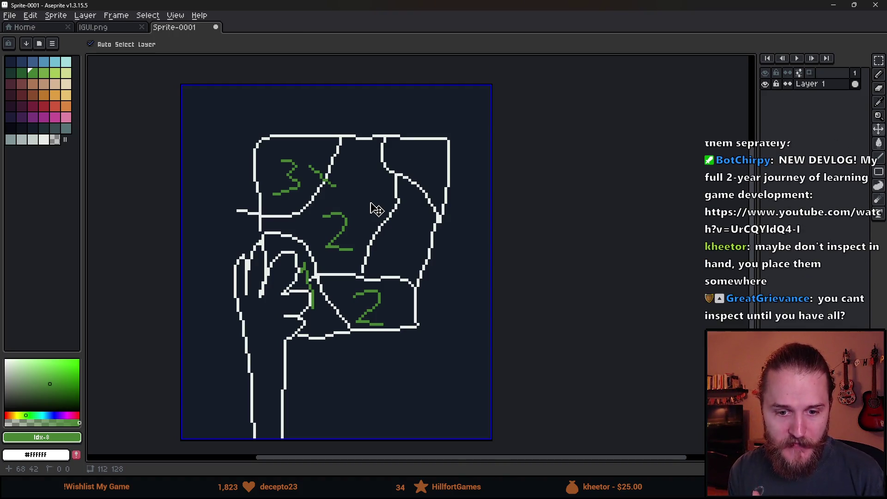
Undo the hand sketch and green labels, then choose light grey as the drawing colour.
key("b")
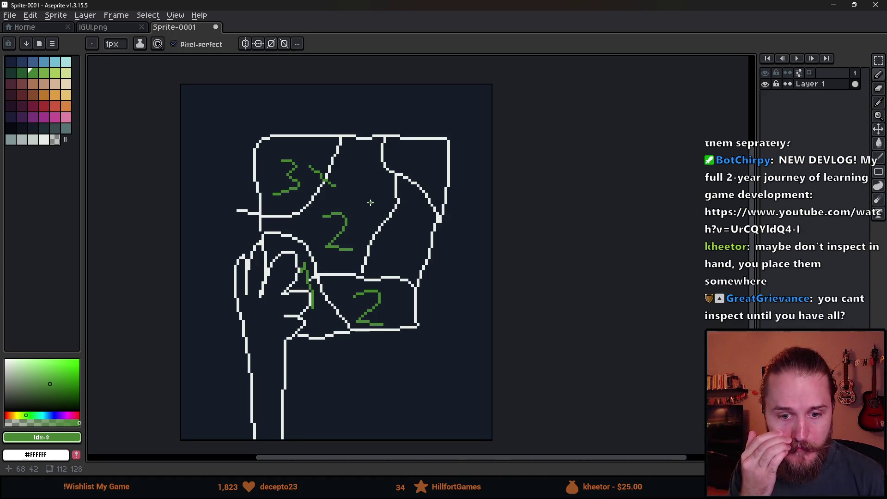
key("ctrl+z")
key("ctrl+z")
key("ctrl+z")
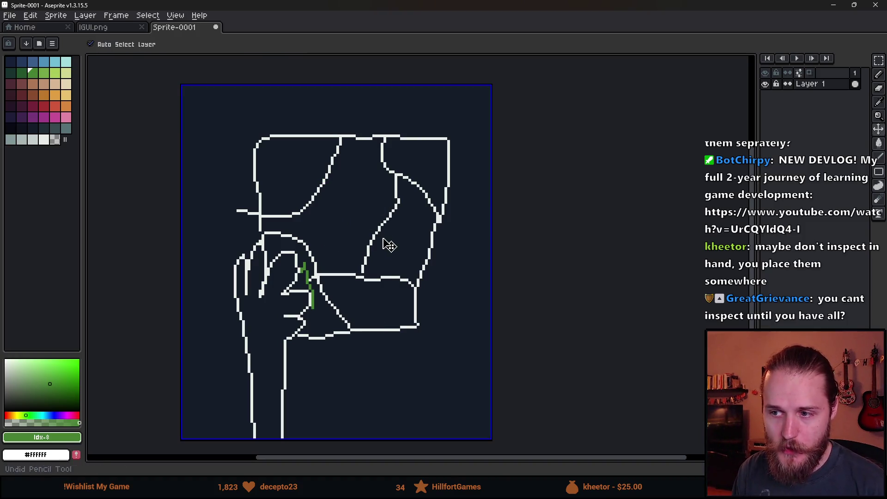
key("ctrl+z")
key("ctrl+z")
key("ctrl+z")
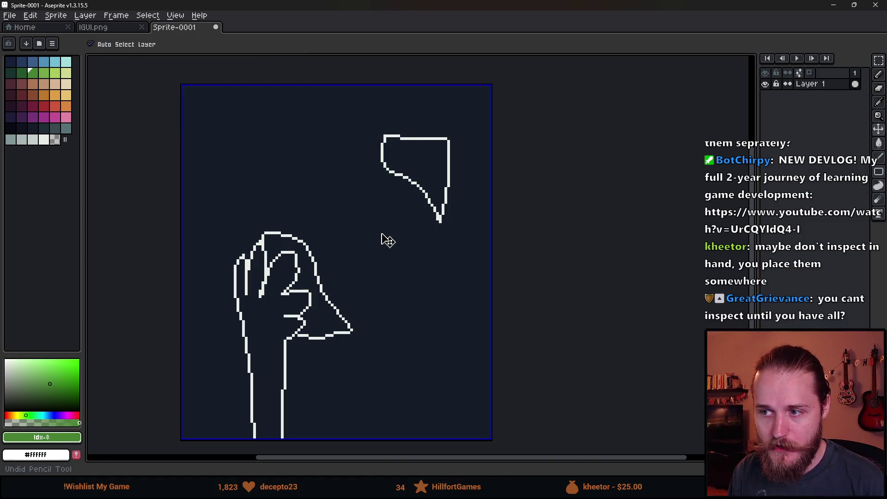
key("ctrl+z")
key("ctrl+z")
key("ctrl+z")
left_click_drag(235, 144, 250, 363)
key("ctrl+z")
left_click(36, 128)
left_click(33, 140)
With the Rectangle tool, draw an inner rectangle and a larger one around it.
left_click(879, 172)
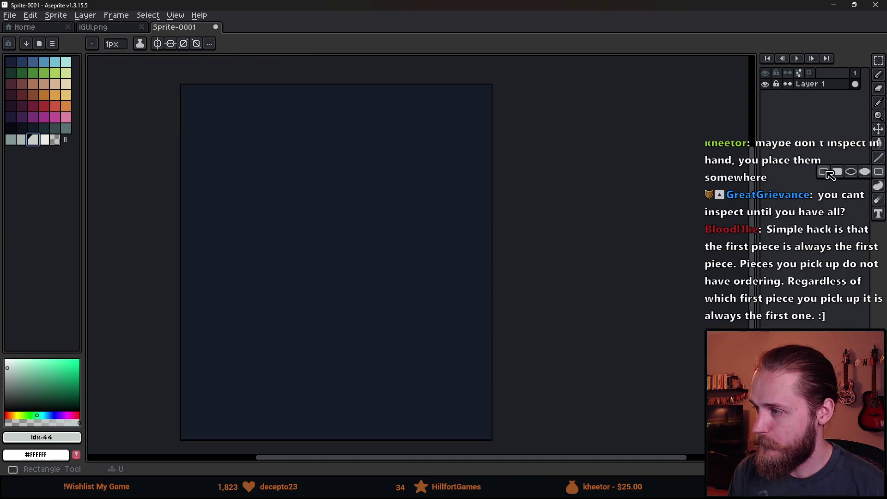
mouse_move(254, 138)
left_mouse_down()
mouse_move(365, 366)
mouse_move(421, 375)
mouse_move(424, 360)
left_mouse_up()
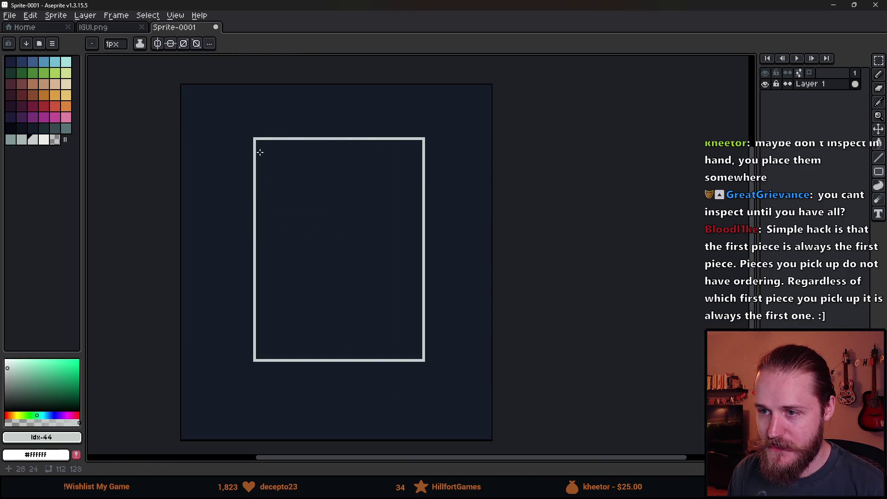
mouse_move(235, 122)
left_mouse_down()
mouse_move(481, 386)
mouse_move(450, 378)
left_mouse_up()
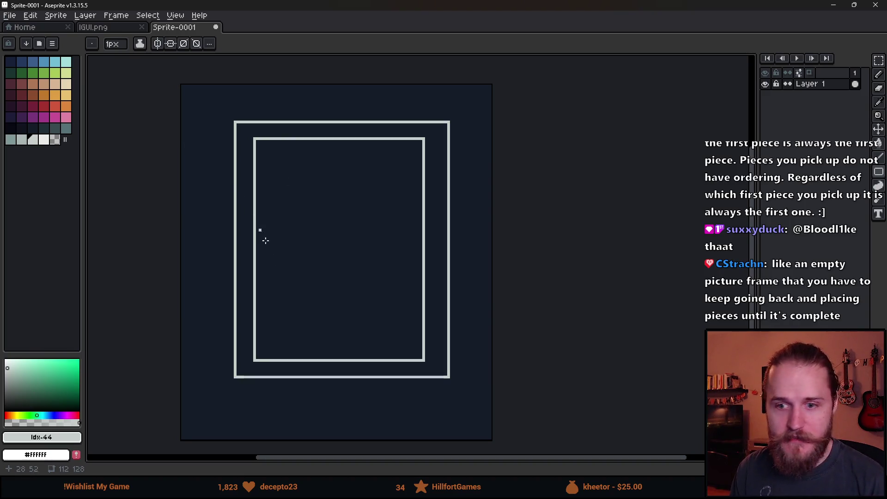
Draw the first dividing lines inside the inner rectangle, undoing one stray stroke.
key("b")
mouse_move(257, 267)
left_mouse_down()
mouse_move(295, 304)
mouse_move(310, 363)
left_mouse_up()
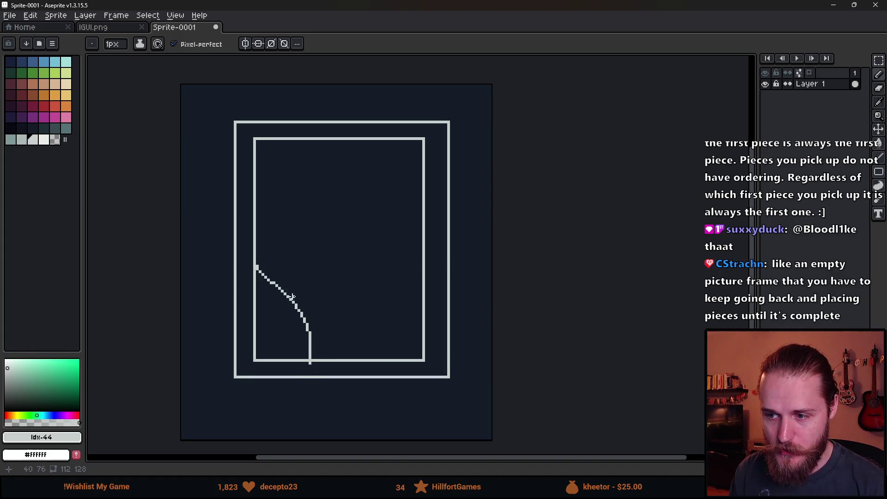
left_click_drag(293, 304, 383, 366)
mouse_move(340, 298)
left_mouse_down()
mouse_move(297, 217)
mouse_move(261, 208)
left_mouse_up()
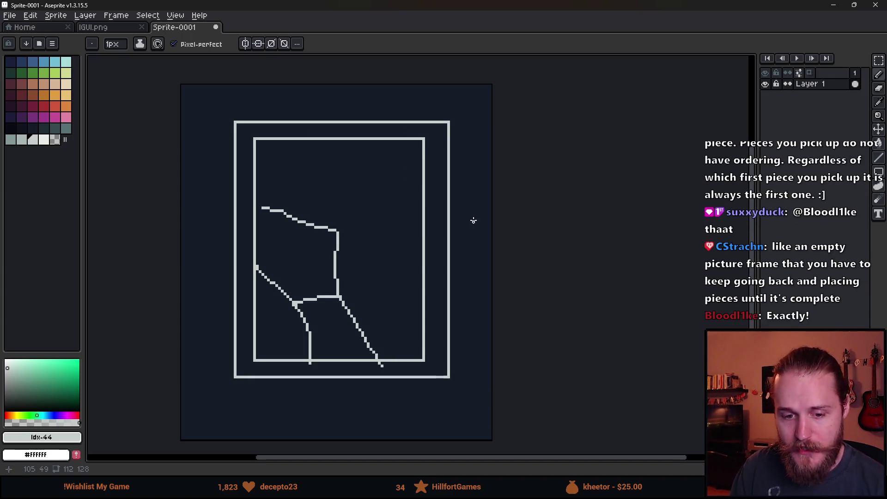
key("ctrl+z")
key("ctrl+z")
key("ctrl+z")
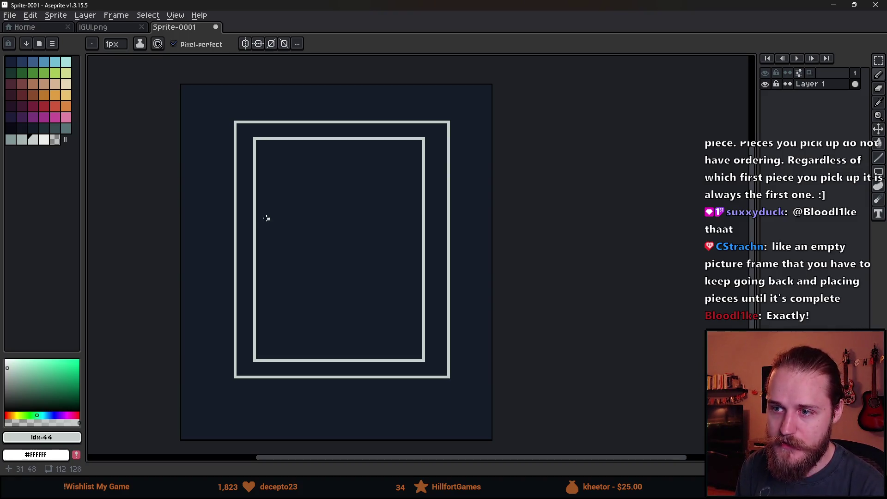
Add wavy curves linking the edges to split the frame into irregular pieces.
mouse_move(257, 210)
left_mouse_down()
mouse_move(291, 193)
mouse_move(328, 153)
mouse_move(330, 135)
left_mouse_up()
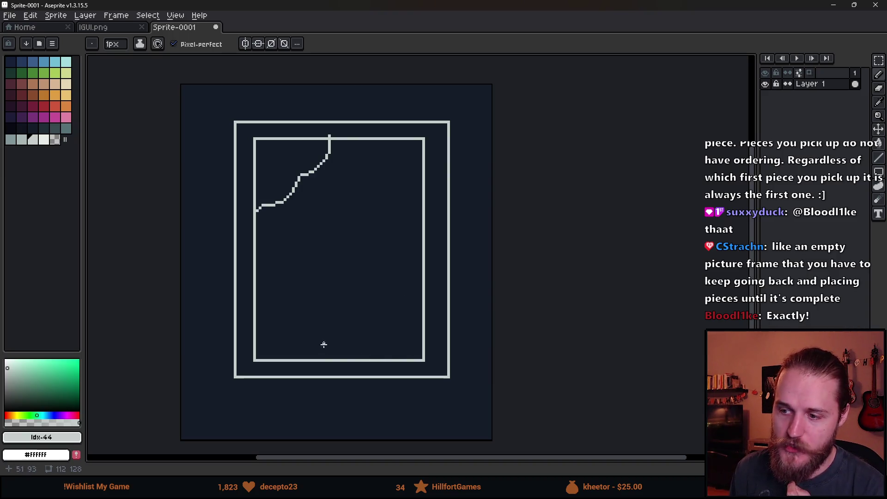
mouse_move(337, 355)
left_mouse_down()
mouse_move(339, 327)
mouse_move(382, 252)
mouse_move(423, 216)
left_mouse_up()
mouse_move(315, 172)
left_mouse_down()
mouse_move(353, 188)
mouse_move(391, 237)
left_mouse_up()
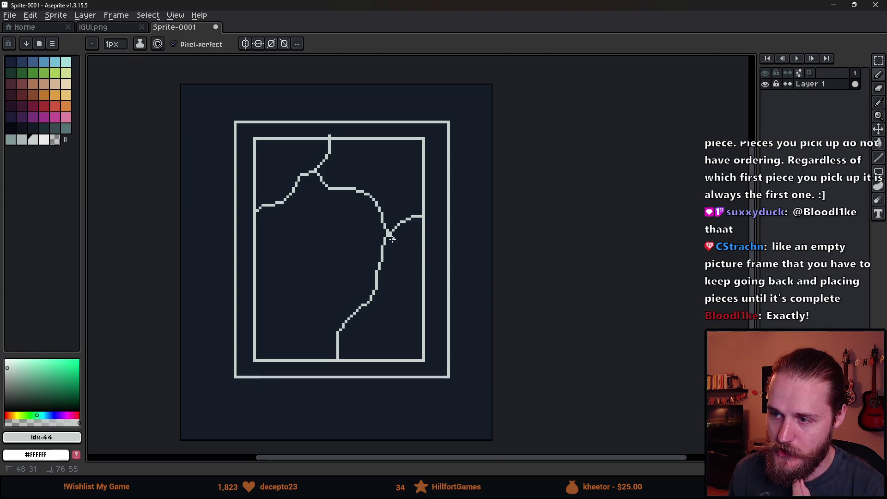
left_click_drag(255, 262, 342, 319)
left_click_drag(289, 272, 357, 190)
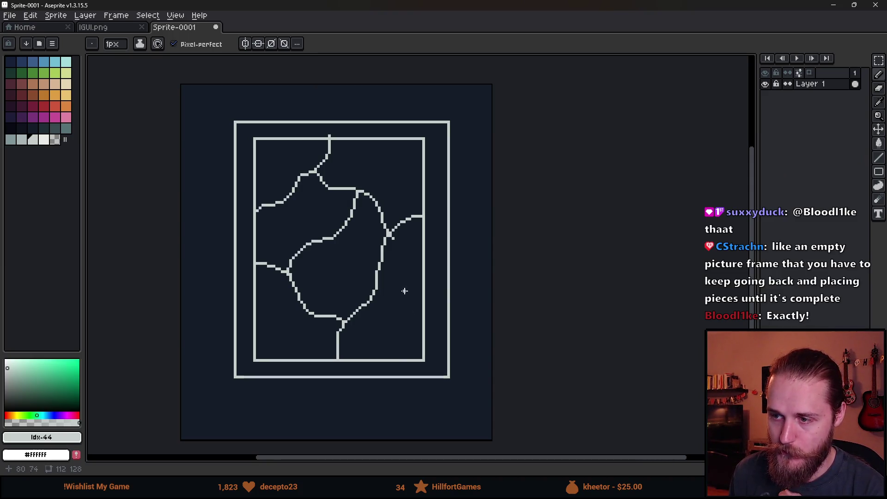
scroll(403, 290, "down", 4)
scroll(370, 235, "up", 4)
scroll(324, 238, "down", 2)
scroll(230, 240, "up", 2)
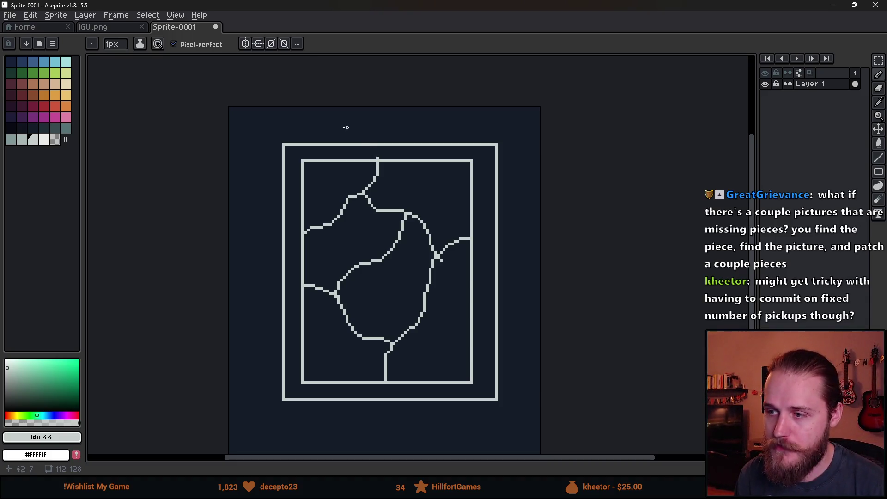
scroll(346, 127, "up", 1)
mouse_move(424, 150)
left_mouse_down()
mouse_move(447, 159)
mouse_move(434, 184)
left_mouse_up()
key("ctrl+z")
scroll(466, 164, "up", 2)
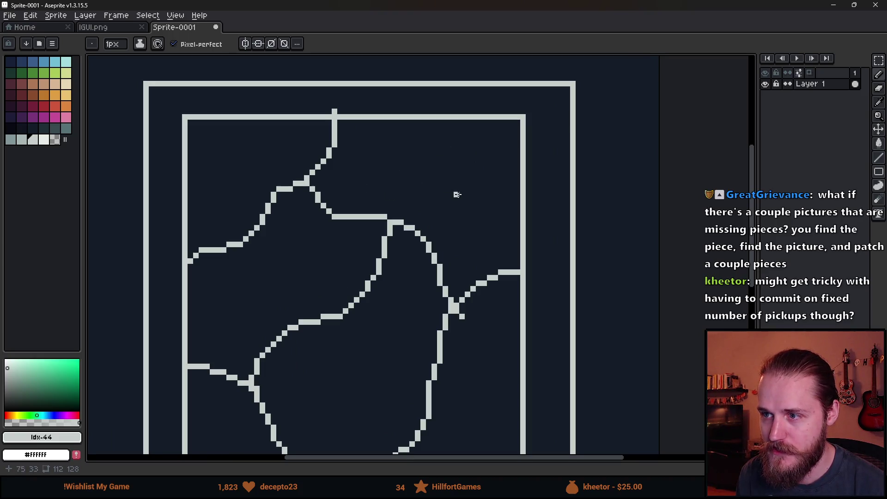
mouse_move(389, 137)
left_mouse_down()
mouse_move(495, 148)
mouse_move(520, 173)
left_mouse_up()
left_click_drag(406, 194, 536, 217)
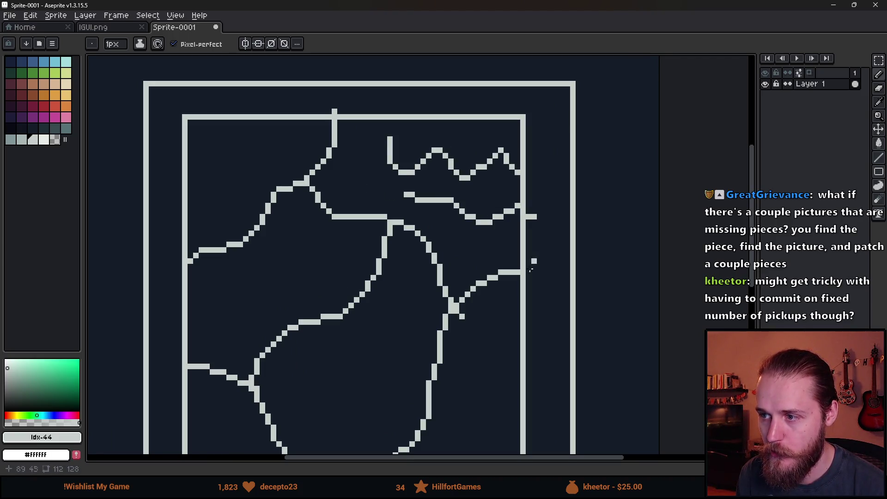
scroll(538, 253, "down", 2)
mouse_move(410, 348)
left_mouse_down()
mouse_move(422, 354)
mouse_move(427, 284)
mouse_move(427, 292)
left_mouse_up()
key("ctrl+z")
key("ctrl+z")
scroll(383, 303, "up", 1)
mouse_move(330, 274)
left_mouse_down()
mouse_move(366, 273)
mouse_move(349, 329)
left_mouse_up()
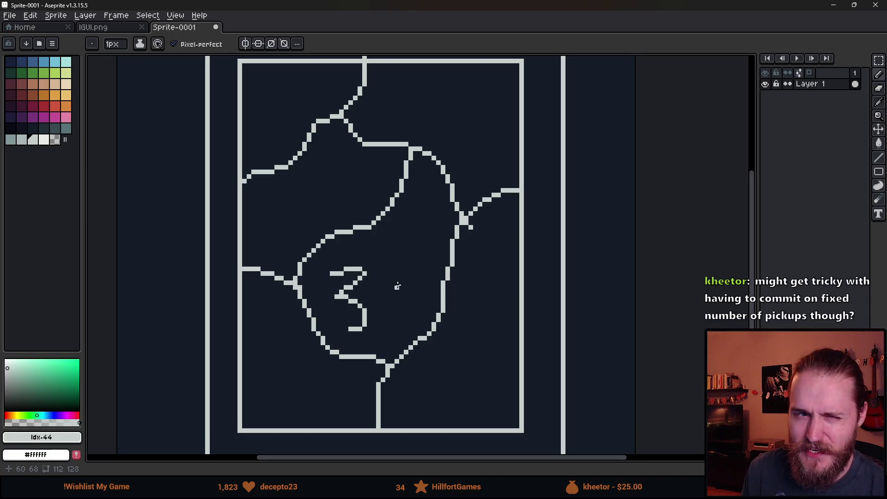
left_click(374, 199)
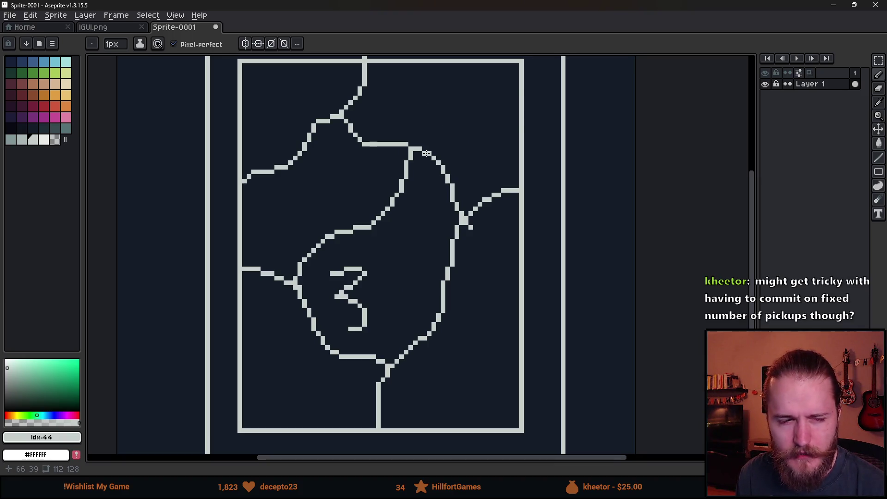
left_click_drag(394, 300, 389, 298)
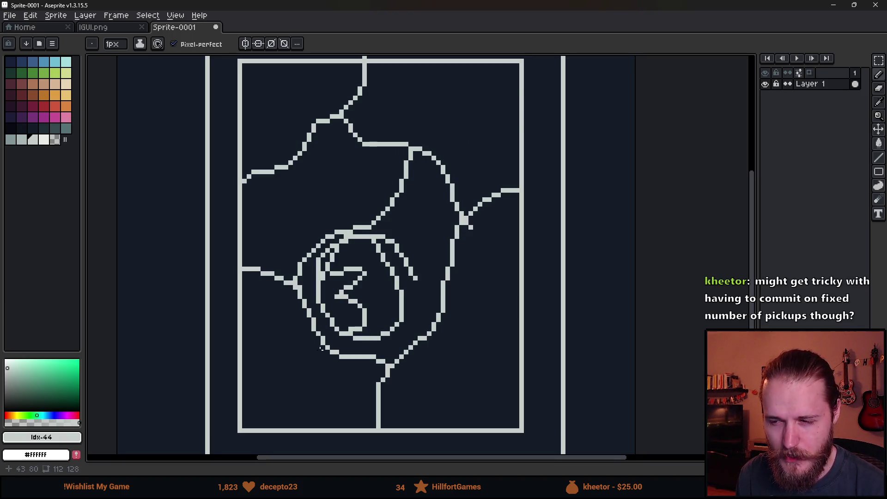
key("ctrl+z")
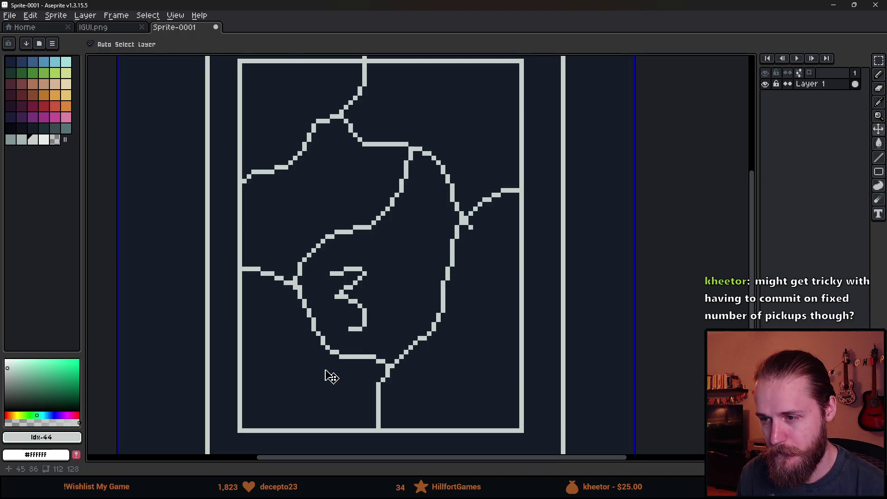
key("ctrl+z")
scroll(322, 356, "down", 3)
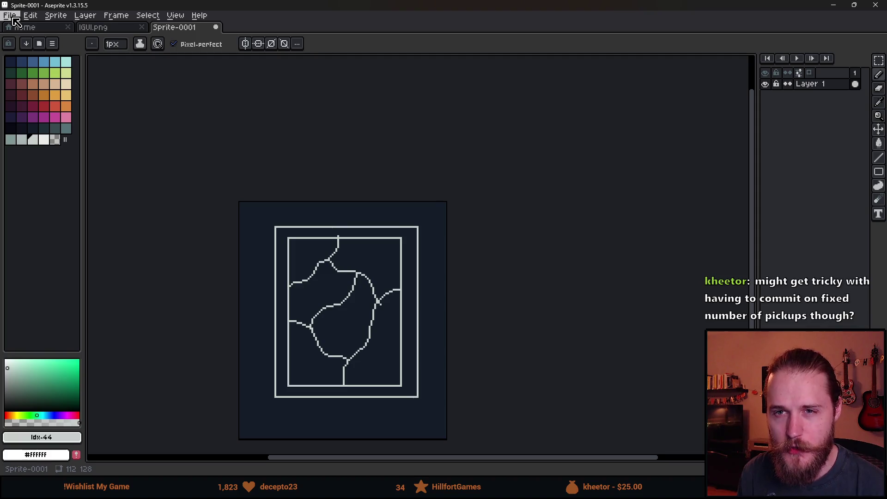
Create a new 320×180 sprite.
left_click(13, 18)
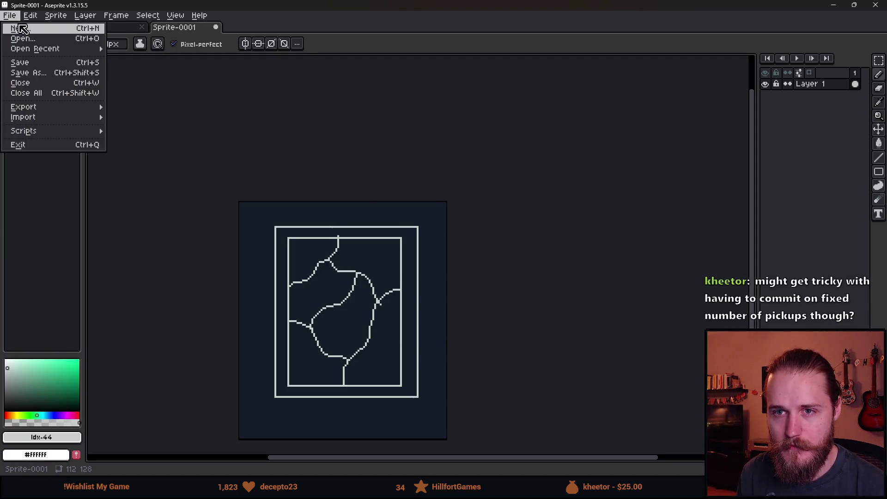
left_click(13, 27)
type("320")
key("Tab")
type("180")
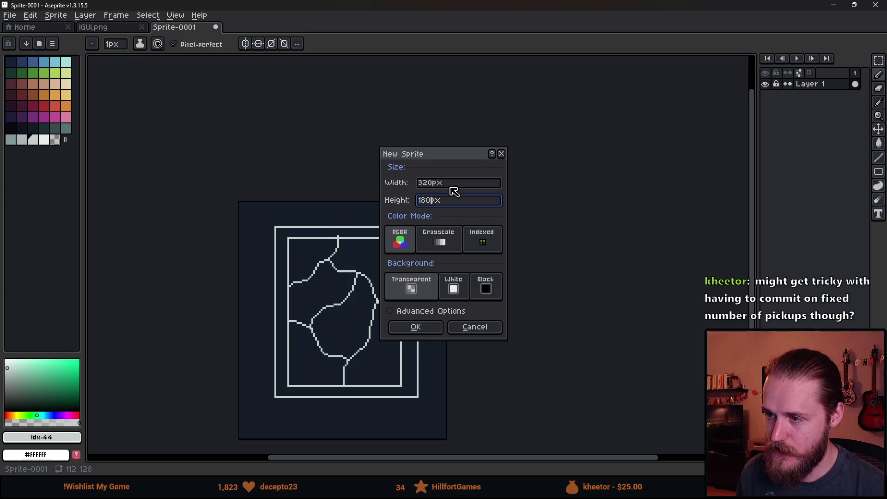
key("Return")
Open IGUI.png from recent files and select its large black torn-paper panel.
left_click(25, 27)
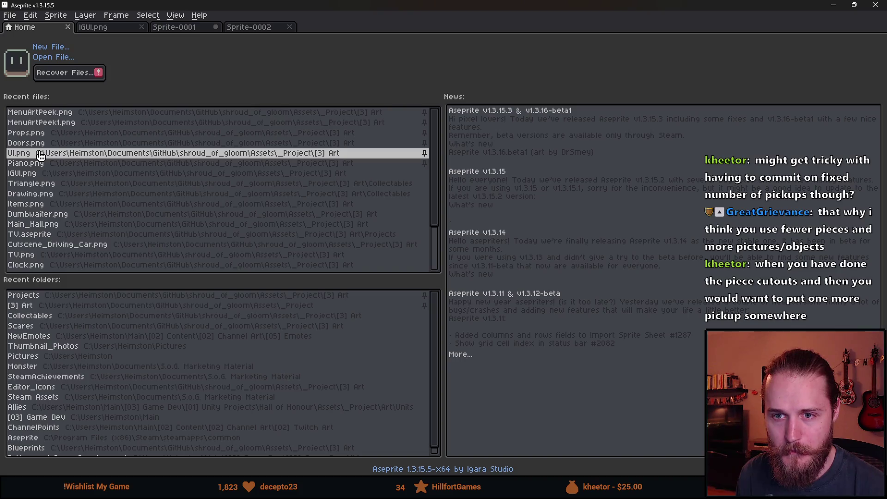
left_click(23, 173)
scroll(149, 212, "up", 3)
scroll(350, 193, "up", 1)
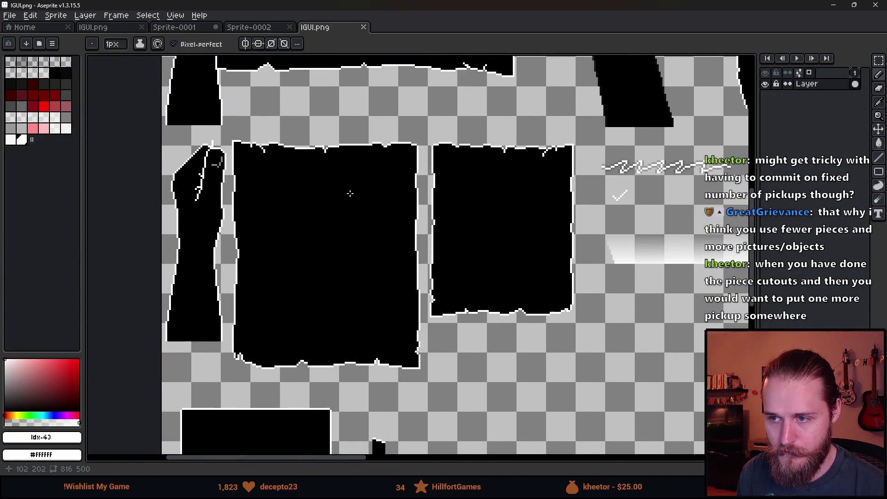
key("m")
left_click_drag(228, 130, 422, 379)
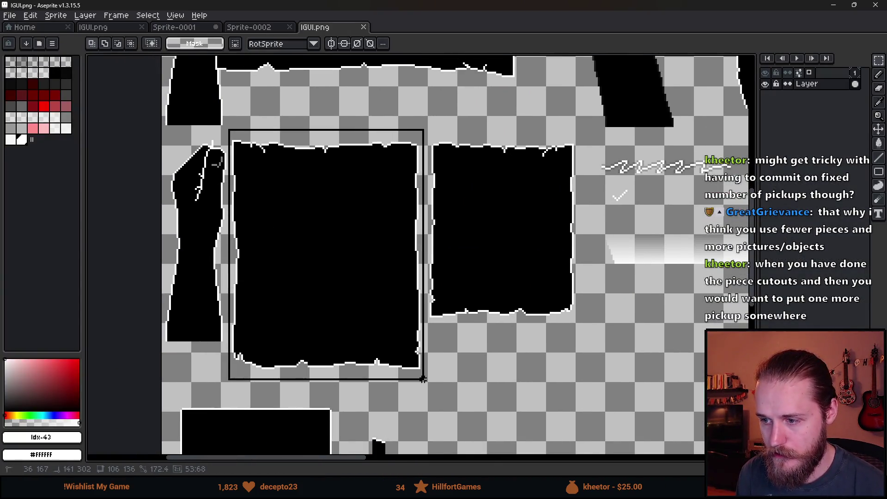
Paste the torn-edge frame into Sprite-0002 and place it at the canvas centre.
left_click(250, 27)
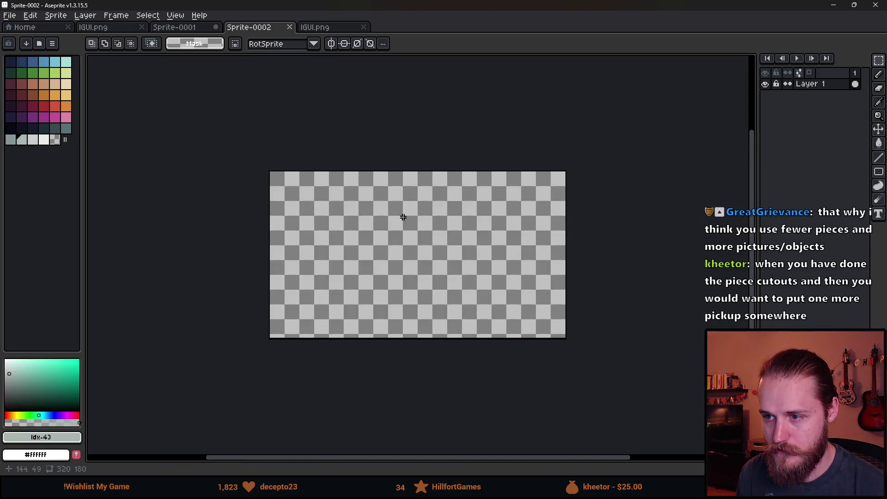
scroll(392, 202, "up", 2)
key("ctrl+v")
left_click_drag(300, 259, 408, 264)
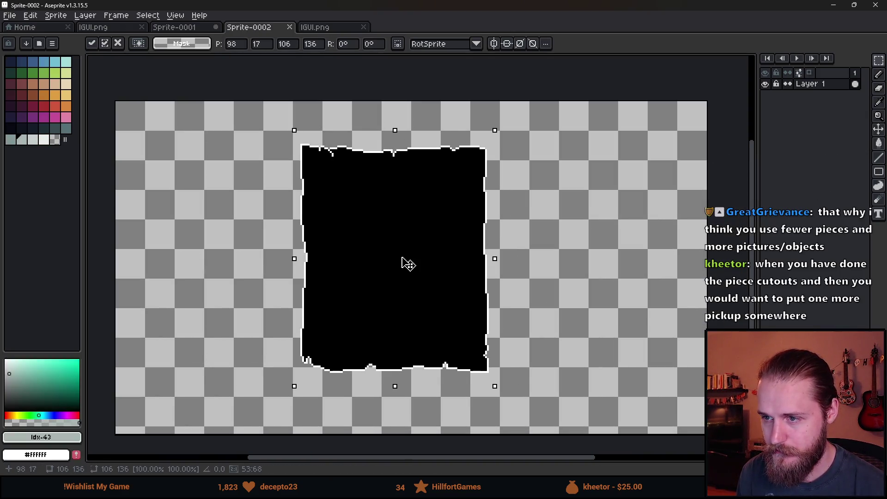
key("Return")
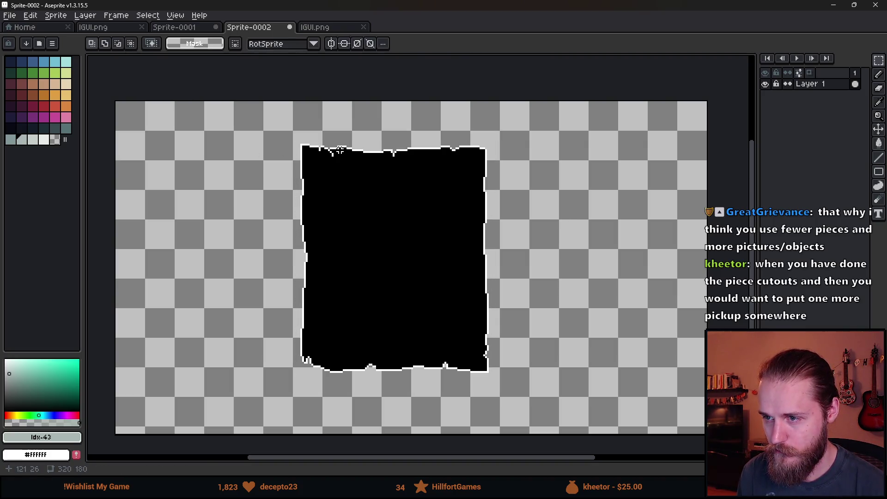
Scale the pasted frame slightly larger, commit it and clear the selection.
mouse_move(276, 122)
left_mouse_down()
mouse_move(359, 292)
mouse_move(527, 394)
left_mouse_up()
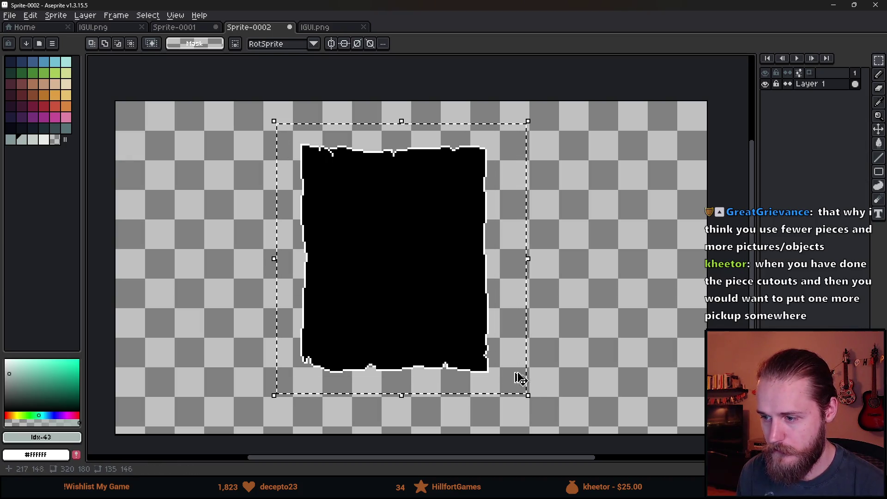
mouse_move(476, 219)
left_mouse_down()
mouse_move(469, 214)
mouse_move(441, 252)
mouse_move(441, 237)
left_mouse_up()
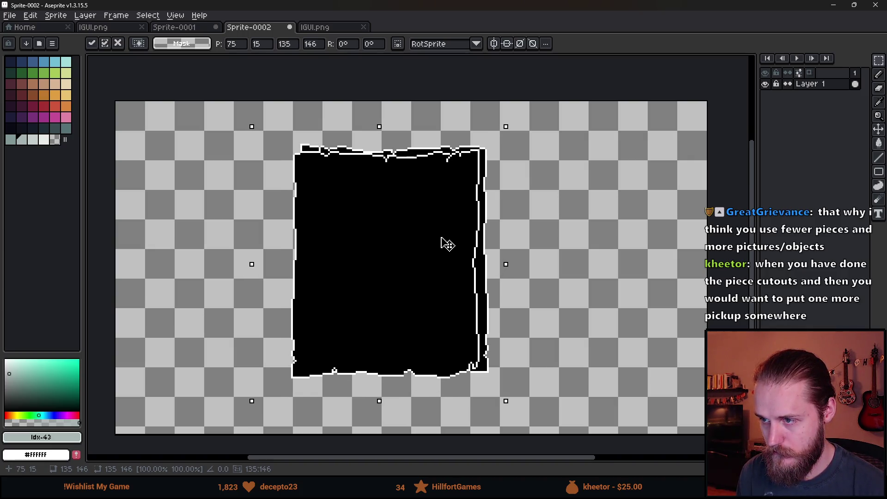
key("Return")
key("ctrl+d")
scroll(298, 150, "up", 8)
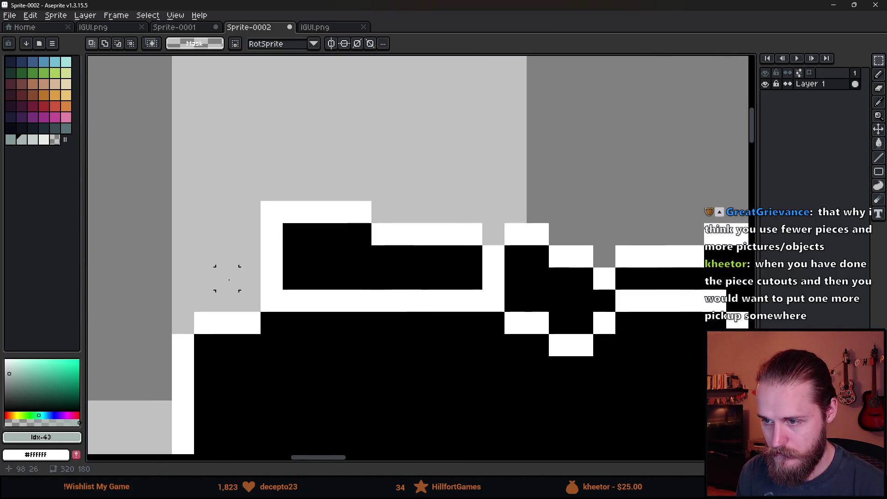
Fill the frame's jagged top-left corner with black using Pencil and a limited Paint Bucket fill.
key("b")
mouse_move(272, 286)
left_mouse_down()
mouse_move(271, 227)
mouse_move(230, 237)
mouse_move(188, 277)
mouse_move(184, 323)
mouse_move(219, 307)
left_mouse_up()
left_click(266, 213, "alt")
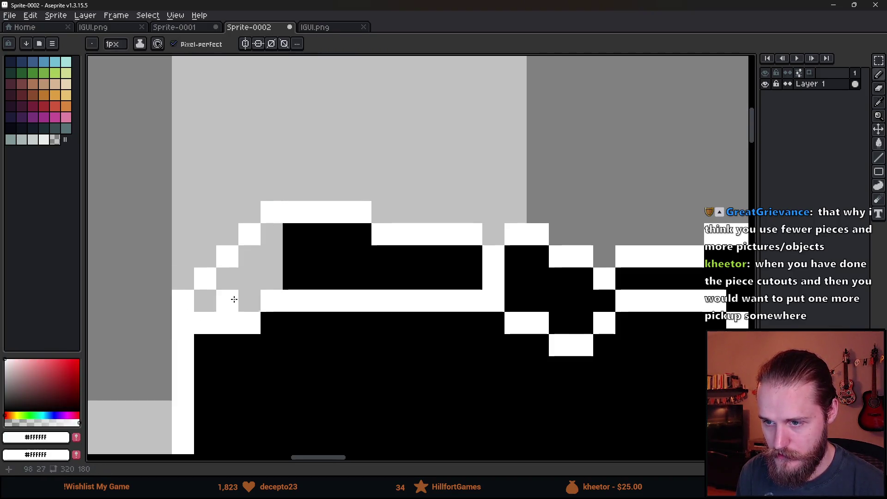
key("g")
left_click(218, 307)
key("ctrl+z")
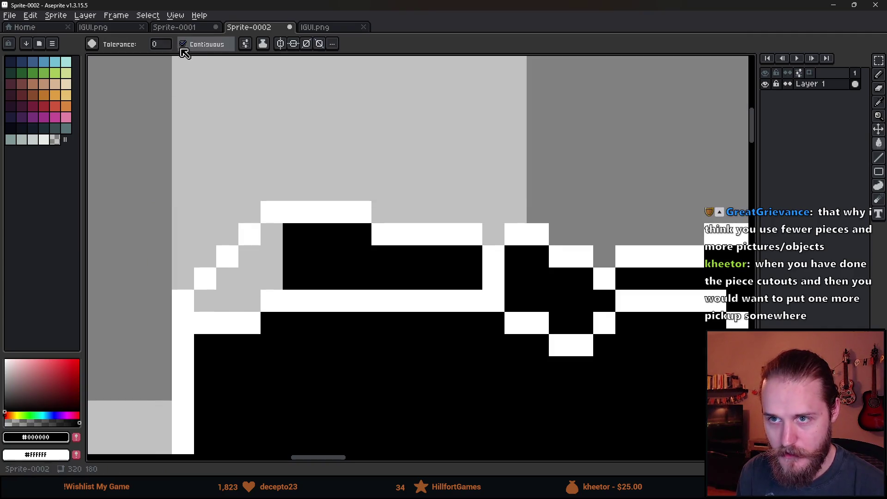
left_click(245, 44)
left_click(256, 104)
left_click(249, 258)
Bring the whole frame into view and sample white from its border.
scroll(339, 305, "down", 2)
scroll(339, 305, "down", 5)
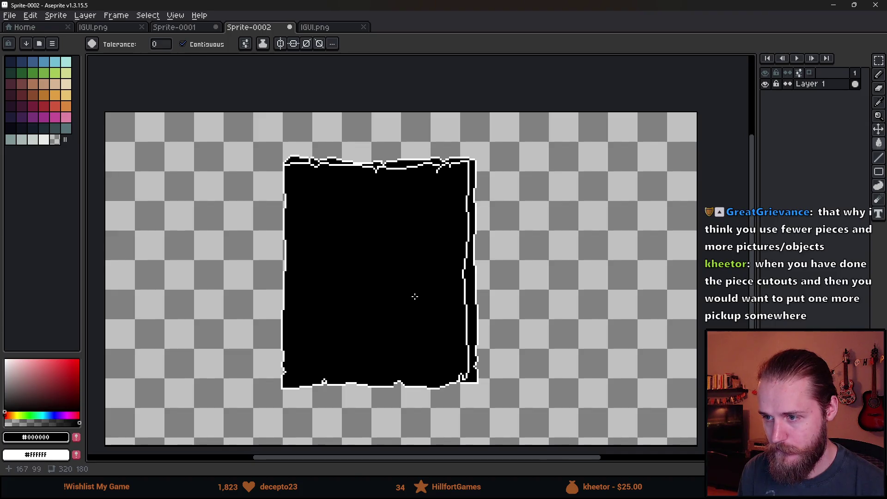
left_click_drag(414, 296, 410, 266)
scroll(356, 177, "up", 1)
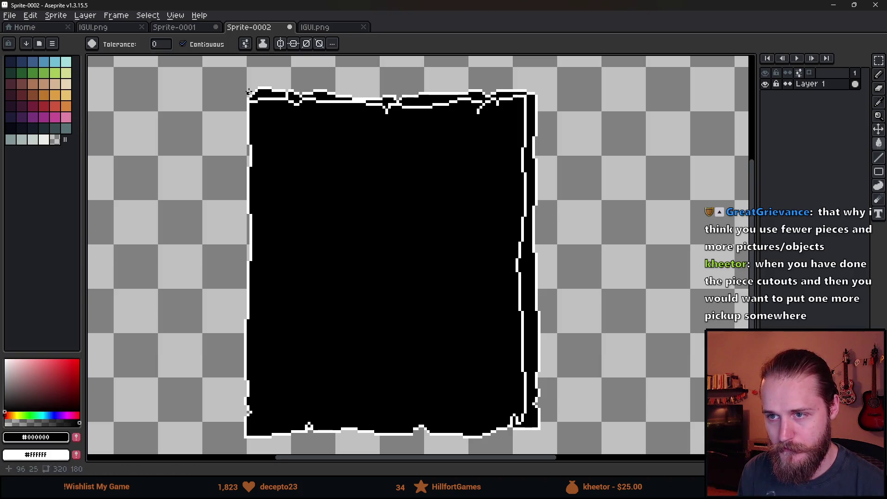
key("i")
scroll(272, 89, "up", 2)
left_click(271, 88)
Test an outlined white rectangle near the page top, undo it, and add Layer 2.
key("b")
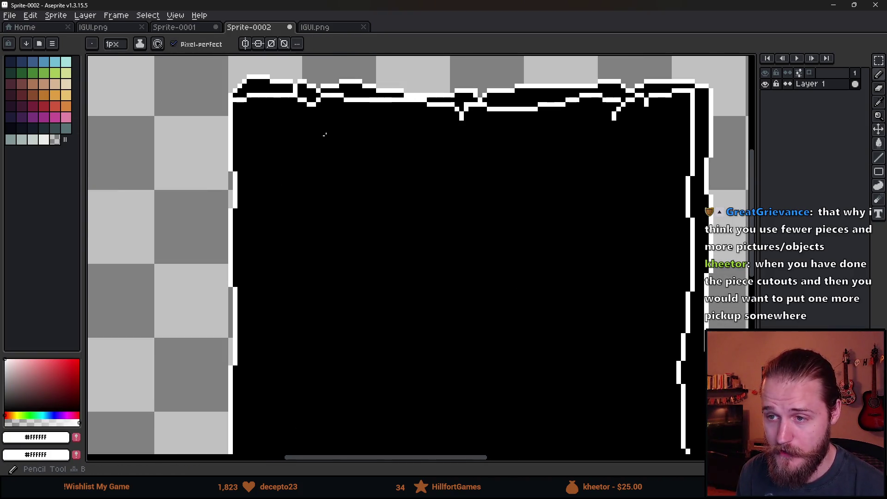
left_click(879, 172)
mouse_move(417, 185)
left_mouse_down()
mouse_move(317, 123)
mouse_move(357, 169)
mouse_move(350, 163)
left_mouse_up()
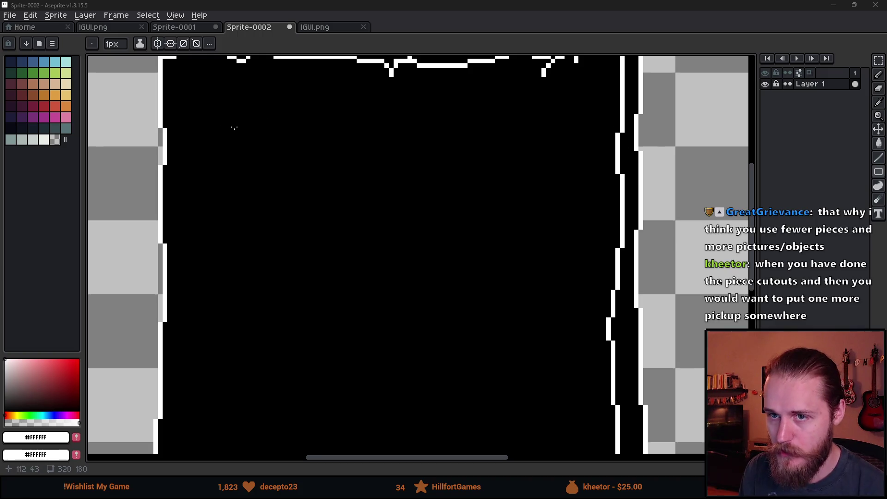
left_click_drag(215, 79, 574, 147)
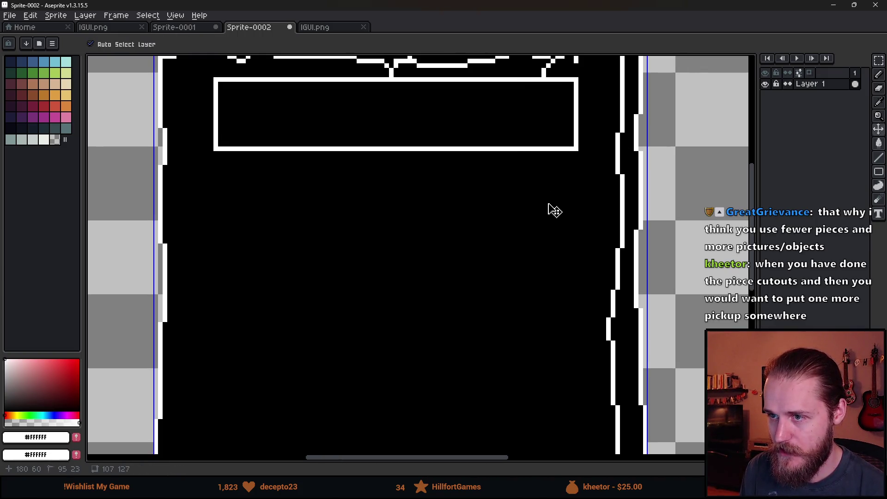
key("ctrl+z")
scroll(317, 198, "up", 2)
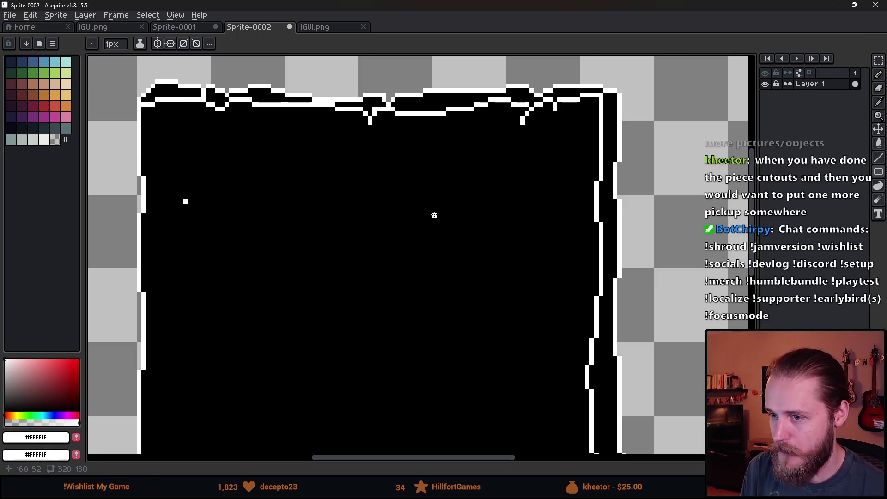
key("shift+n")
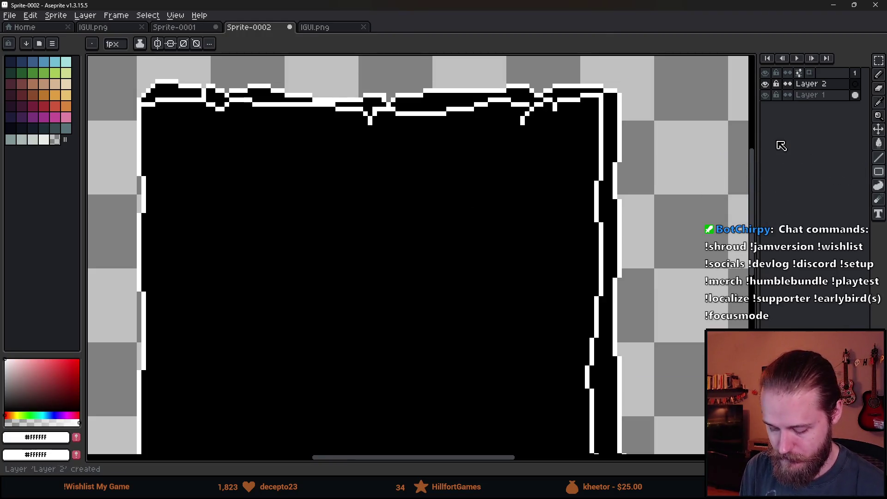
Draw two white horizontal lines near the page top, undoing the wavy test strokes.
key("b")
left_click_drag(185, 211, 554, 211)
scroll(554, 211, "down", 6)
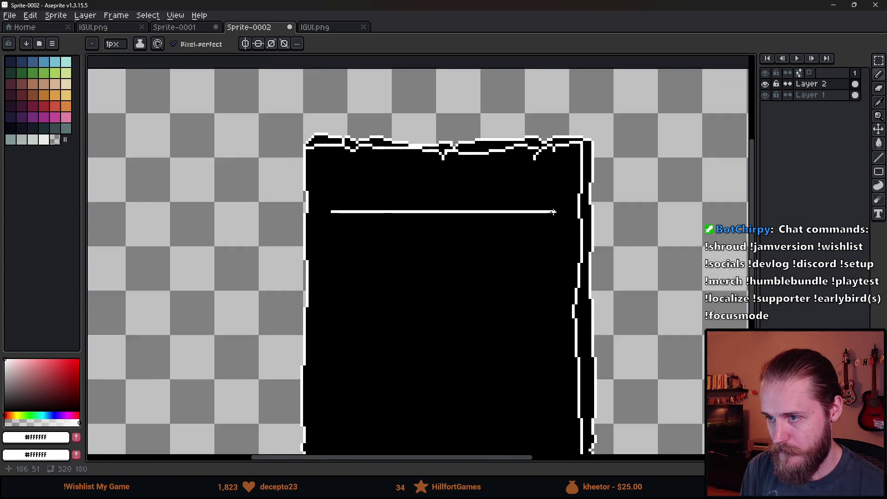
scroll(370, 157, "up", 5)
mouse_move(545, 262)
left_mouse_down()
mouse_move(503, 194)
mouse_move(487, 203)
left_mouse_up()
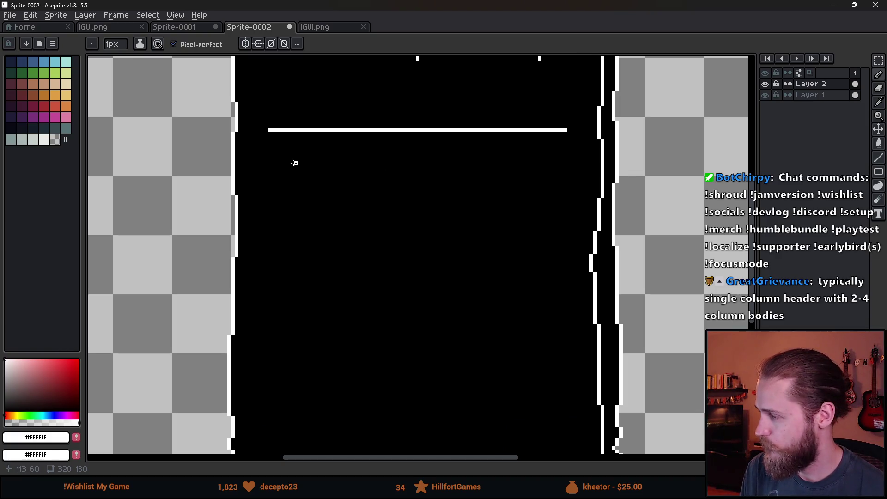
scroll(376, 214, "down", 1)
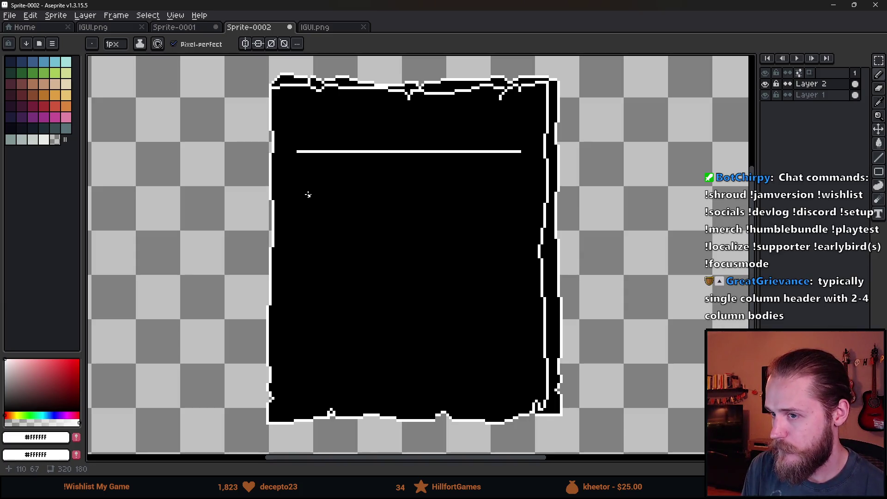
left_click_drag(298, 187, 520, 188)
left_click_drag(303, 112, 512, 123)
mouse_move(319, 159)
left_mouse_down()
mouse_move(344, 178)
mouse_move(533, 164)
left_mouse_up()
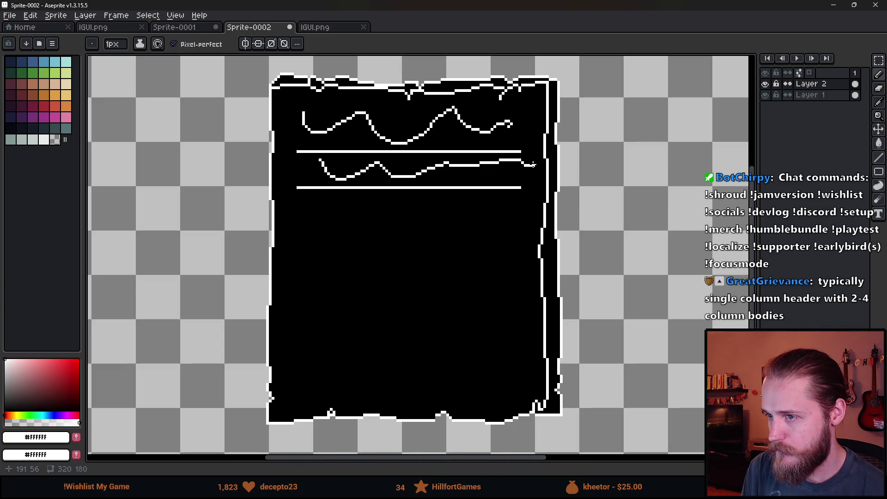
key("ctrl+z")
key("ctrl+z")
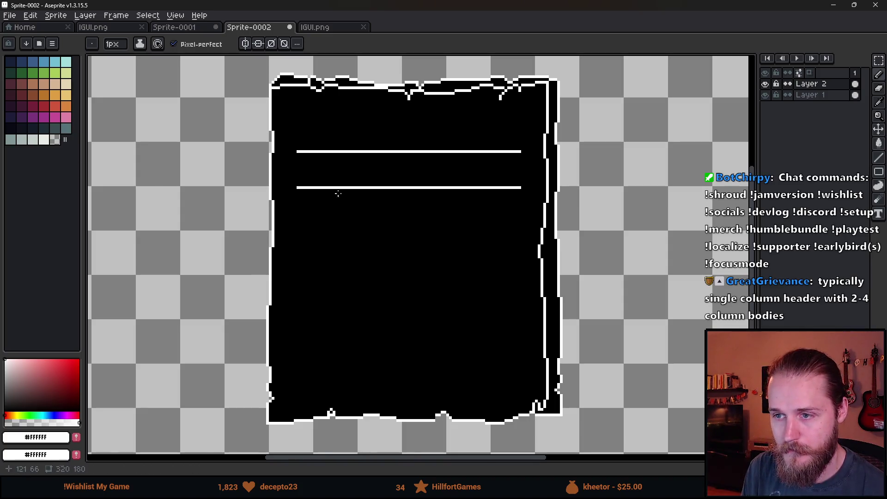
Draw a white rectangle picture box on the page's right, undoing the extra boxes.
left_click(879, 178)
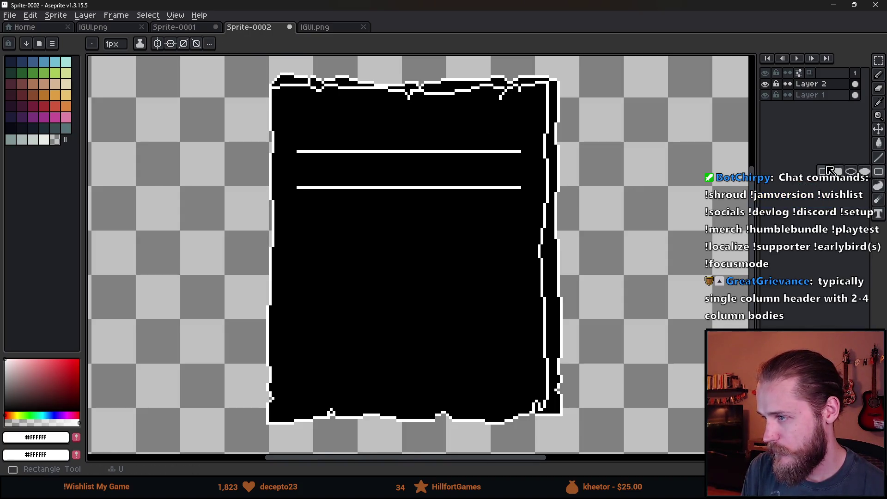
mouse_move(516, 213)
left_mouse_down()
mouse_move(514, 233)
mouse_move(420, 296)
left_mouse_up()
left_click_drag(411, 290, 408, 296)
mouse_move(294, 219)
left_mouse_down()
mouse_move(351, 288)
mouse_move(378, 306)
left_mouse_up()
left_click_drag(315, 317, 495, 391)
key("ctrl+z")
key("ctrl+z")
scroll(563, 257, "down", 3)
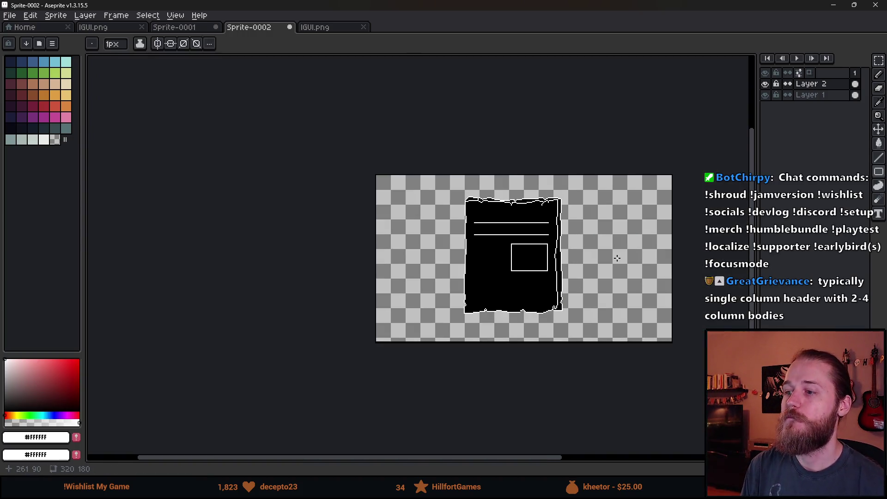
scroll(614, 259, "up", 2)
scroll(406, 261, "up", 1)
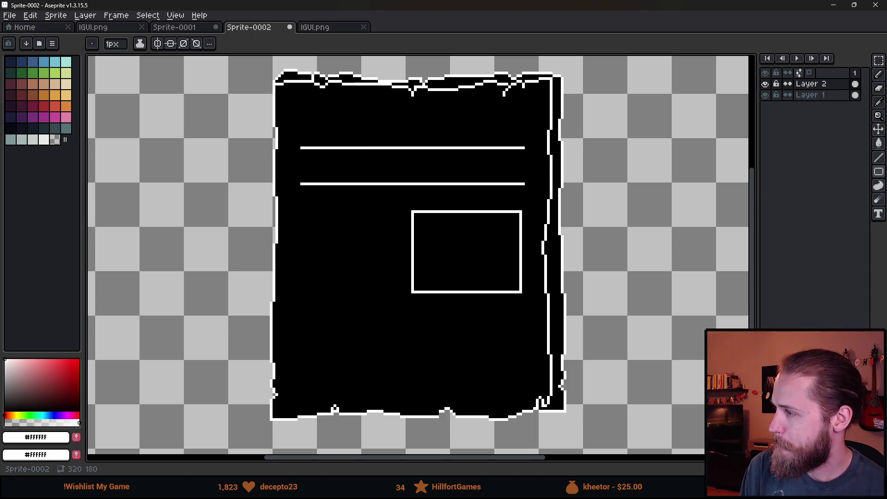
scroll(455, 258, "up", 1)
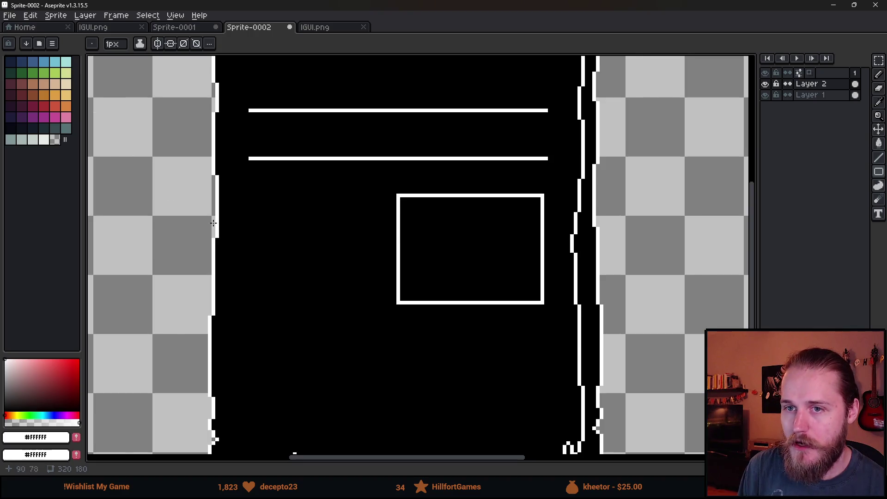
scroll(411, 226, "down", 1)
scroll(417, 223, "up", 2)
key("b")
mouse_move(420, 303)
left_mouse_down()
mouse_move(505, 238)
mouse_move(401, 240)
left_mouse_up()
Draw a tree with trunk and canopy inside the picture box.
key("ctrl+z")
left_click_drag(444, 315, 457, 270)
left_click_drag(471, 317, 471, 261)
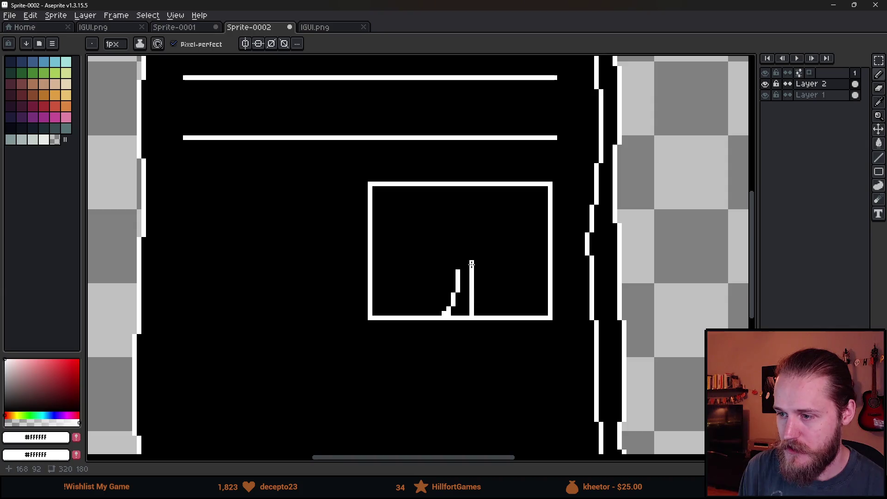
mouse_move(438, 200)
left_mouse_down()
mouse_move(418, 254)
mouse_move(485, 264)
mouse_move(519, 203)
mouse_move(438, 198)
mouse_move(472, 333)
left_mouse_up()
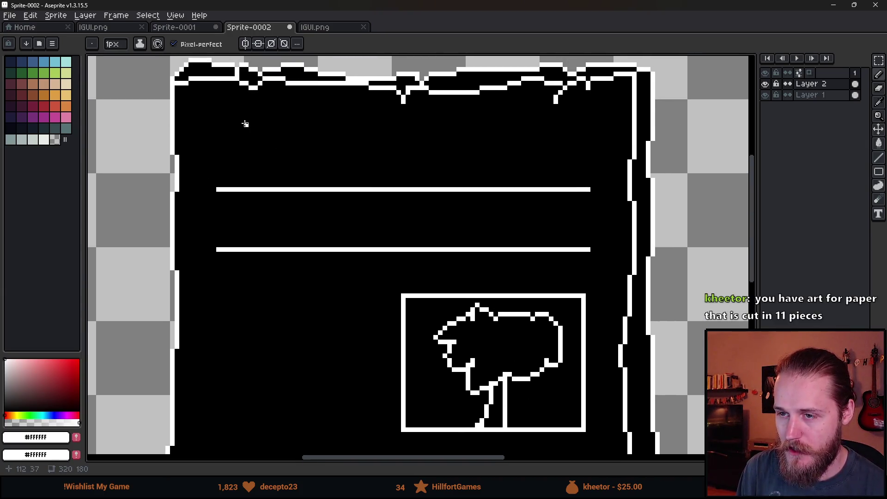
Write the masthead 'TimeSa' across the top of the page.
left_click_drag(241, 114, 238, 178)
left_click_drag(198, 106, 286, 111)
mouse_move(262, 147)
left_mouse_down()
mouse_move(270, 162)
mouse_move(432, 162)
left_mouse_up()
mouse_move(483, 129)
left_mouse_down()
mouse_move(459, 171)
mouse_move(437, 185)
left_mouse_up()
left_click_drag(534, 137, 586, 175)
left_click_drag(403, 259, 431, 213)
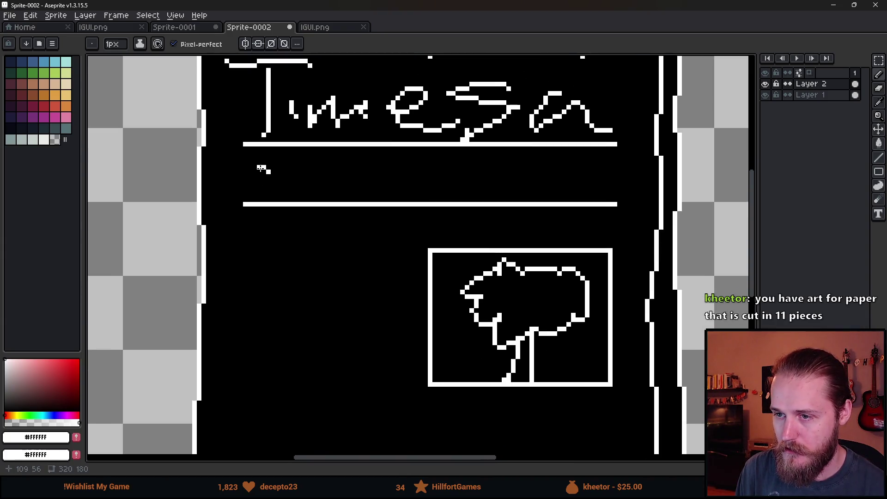
key("ctrl+z")
Write the headline 'Breaking' between the two white lines.
left_click_drag(258, 160, 259, 217)
key("ctrl+z")
mouse_move(258, 156)
left_mouse_down()
mouse_move(257, 196)
mouse_move(279, 193)
mouse_move(258, 196)
left_mouse_up()
left_click_drag(297, 172, 297, 196)
mouse_move(297, 172)
left_mouse_down()
mouse_move(321, 171)
mouse_move(338, 199)
mouse_move(386, 200)
left_mouse_up()
left_click_drag(397, 147, 400, 190)
left_click_drag(423, 171, 437, 188)
mouse_move(440, 156)
left_mouse_down()
mouse_move(439, 170)
mouse_move(457, 186)
mouse_move(501, 192)
left_mouse_up()
mouse_move(516, 171)
left_mouse_down()
mouse_move(535, 171)
mouse_move(549, 198)
left_mouse_up()
left_click_drag(530, 203, 485, 219)
scroll(384, 299, "down", 6)
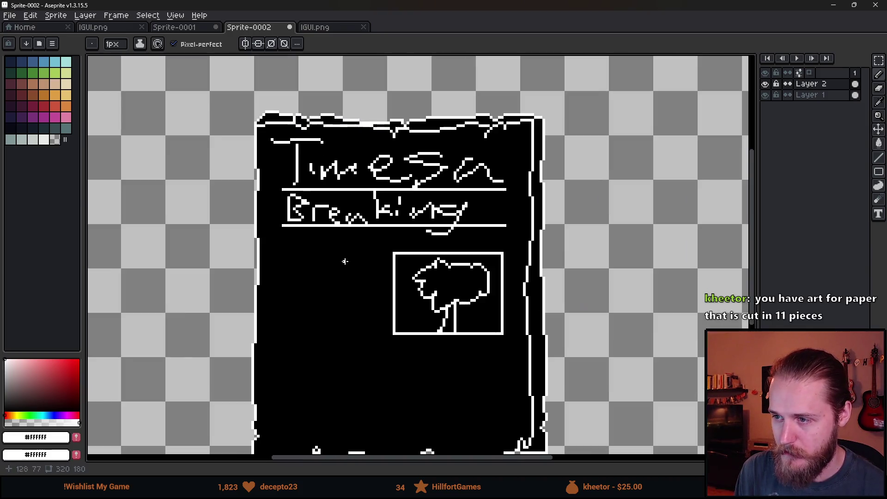
scroll(383, 298, "up", 4)
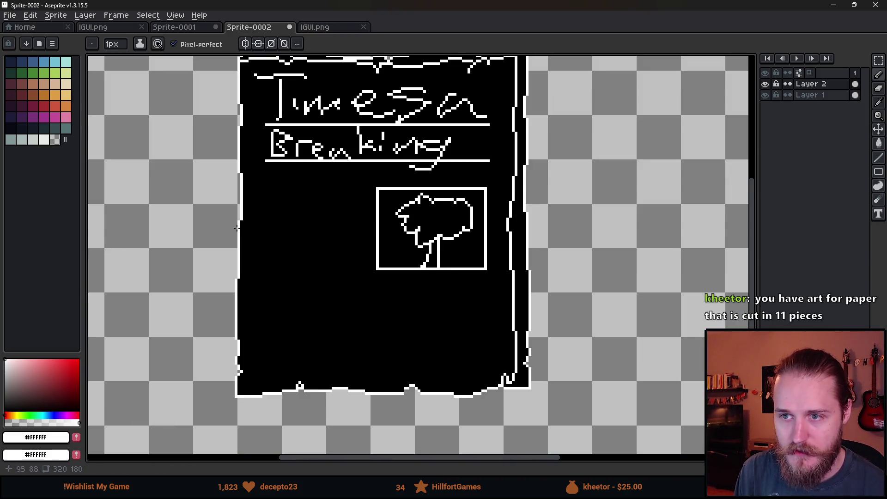
Scribble wavy text lines beside and below the tree picture.
left_click_drag(265, 193, 309, 202)
left_click_drag(321, 195, 348, 197)
mouse_move(265, 216)
left_mouse_down()
mouse_move(287, 225)
mouse_move(342, 216)
left_mouse_up()
left_click_drag(271, 232, 352, 236)
left_click_drag(266, 255, 367, 272)
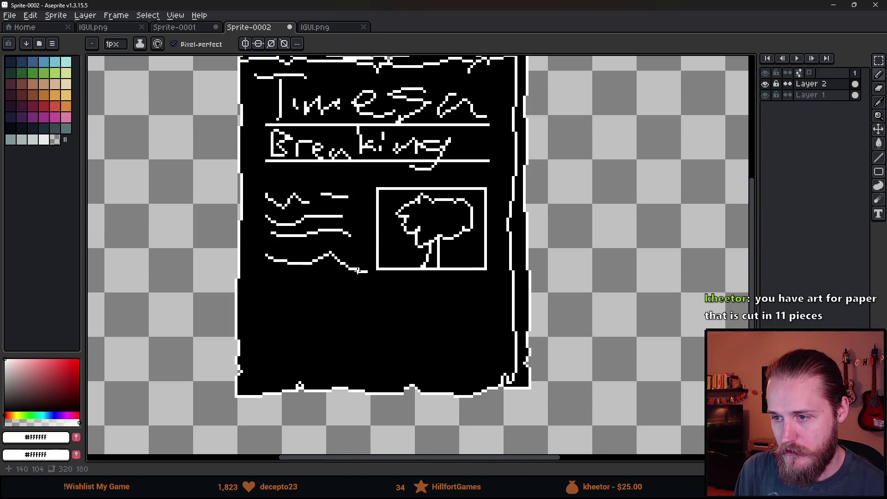
mouse_move(277, 279)
left_mouse_down()
mouse_move(367, 273)
mouse_move(388, 291)
mouse_move(484, 291)
left_mouse_up()
left_click_drag(394, 307, 484, 314)
scroll(402, 319, "down", 2)
mouse_move(420, 325)
left_mouse_down()
mouse_move(502, 339)
mouse_move(435, 352)
mouse_move(483, 352)
left_mouse_up()
left_click_drag(342, 314, 391, 318)
mouse_move(346, 336)
left_mouse_down()
mouse_move(388, 339)
mouse_move(416, 356)
left_mouse_up()
scroll(462, 358, "down", 2)
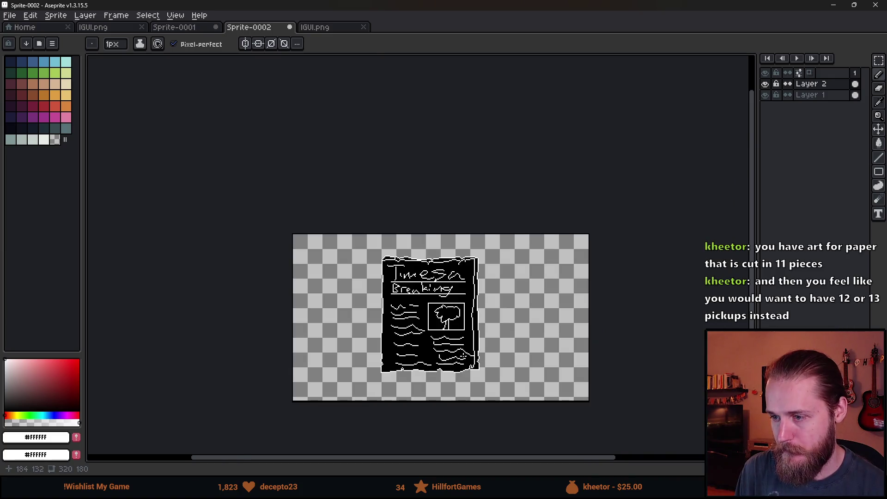
scroll(464, 356, "up", 2)
left_click_drag(582, 341, 609, 299)
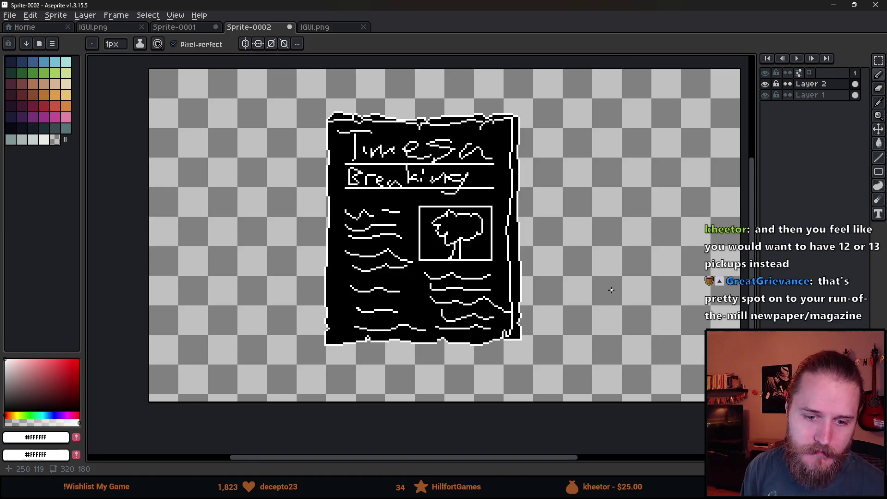
Undo the body text, 'Breaking' headline, masthead and tree strokes.
mouse_move(545, 223)
left_mouse_down()
mouse_move(495, 247)
mouse_move(521, 242)
left_mouse_up()
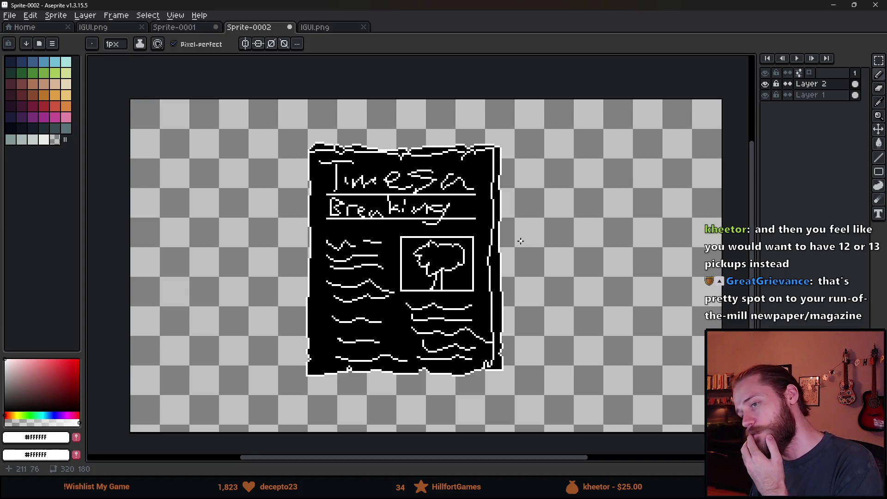
key("ctrl")
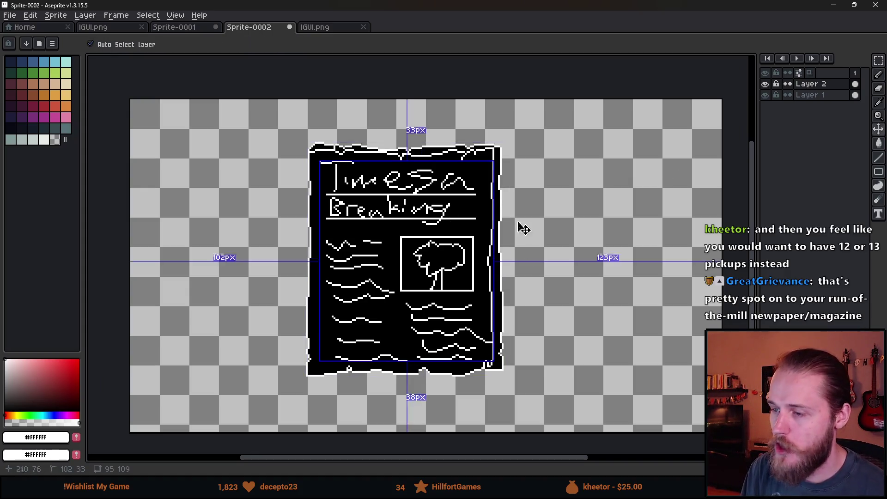
key("ctrl+z")
key("ctrl+z")
key("ctrl+z")
key("ctrl+z")
key("ctrl+z")
key("ctrl+z")
key("ctrl+z")
key("ctrl+z")
key("ctrl+z")
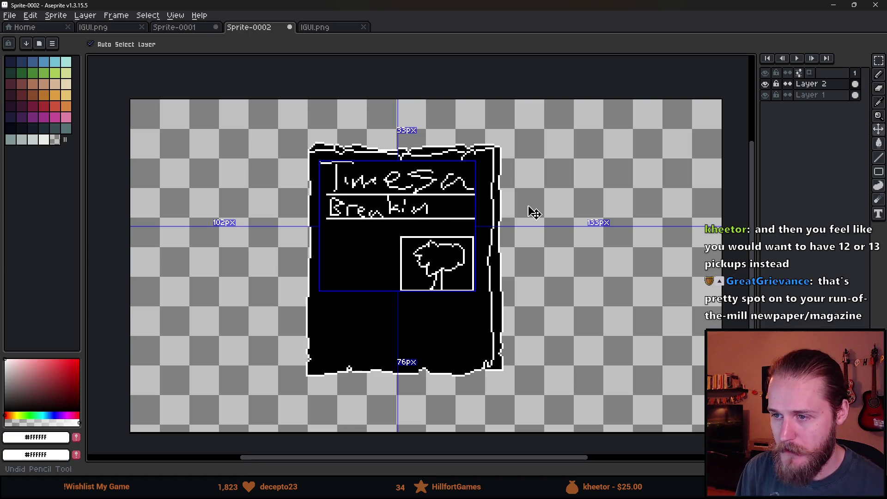
key("ctrl+z")
key("ctrl+z")
key("ctrl+z")
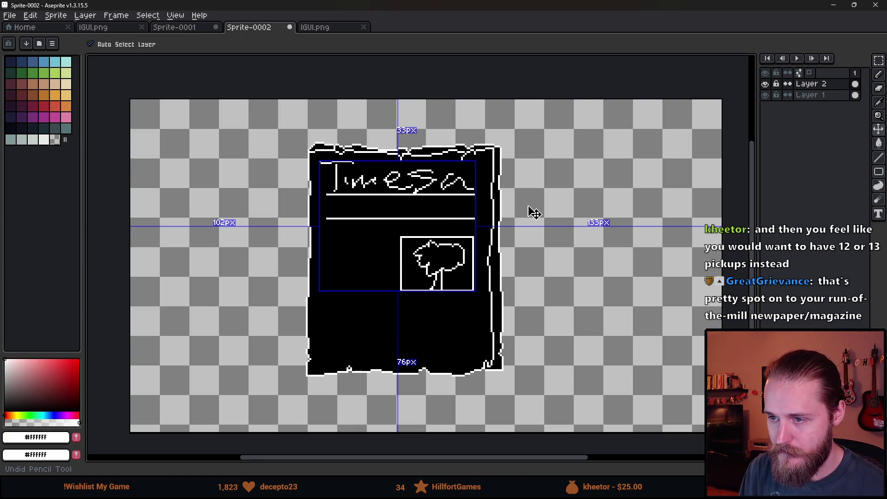
key("ctrl+z")
key("ctrl+z")
key("ctrl+z")
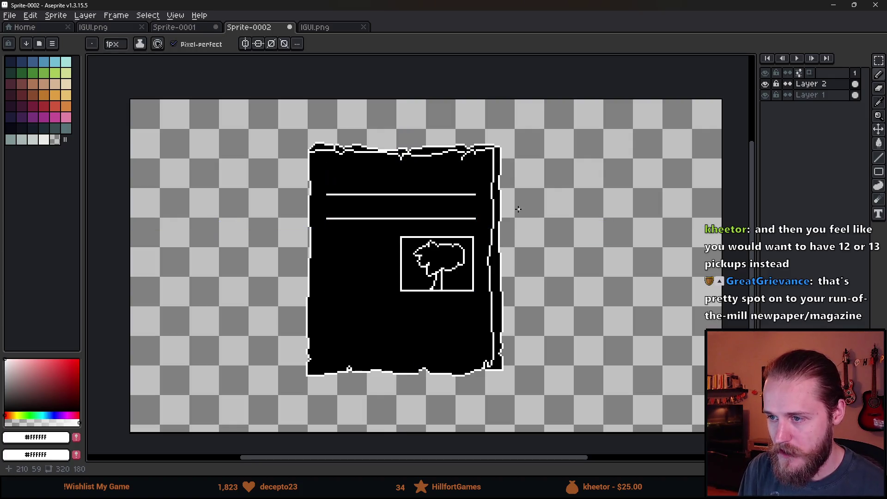
key("ctrl+z")
key("ctrl+z")
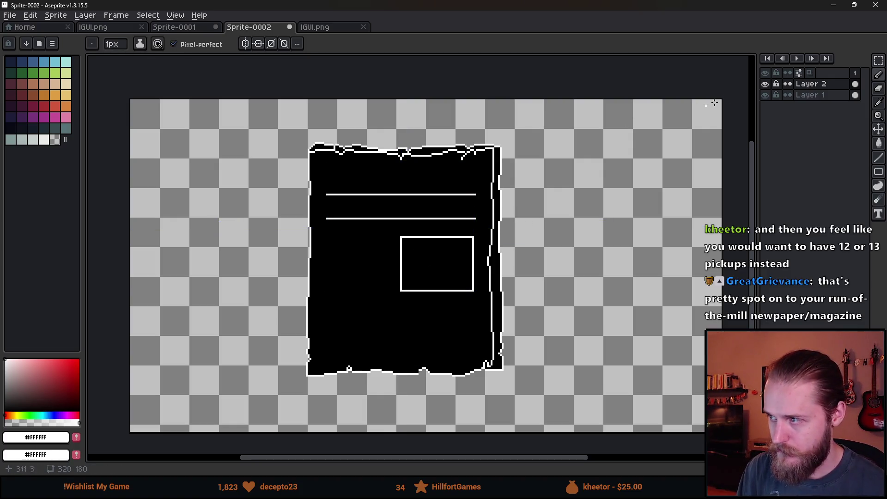
Merge Layer 2 down into Layer 1 and cut the whole page from Sprite-0002.
right_click(818, 84)
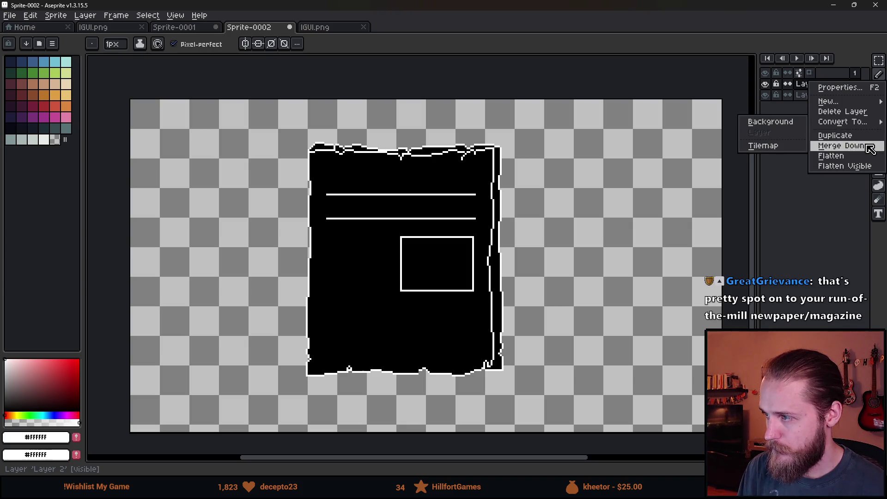
left_click(841, 145)
key("m")
left_click_drag(255, 109, 544, 411)
key("ctrl+x")
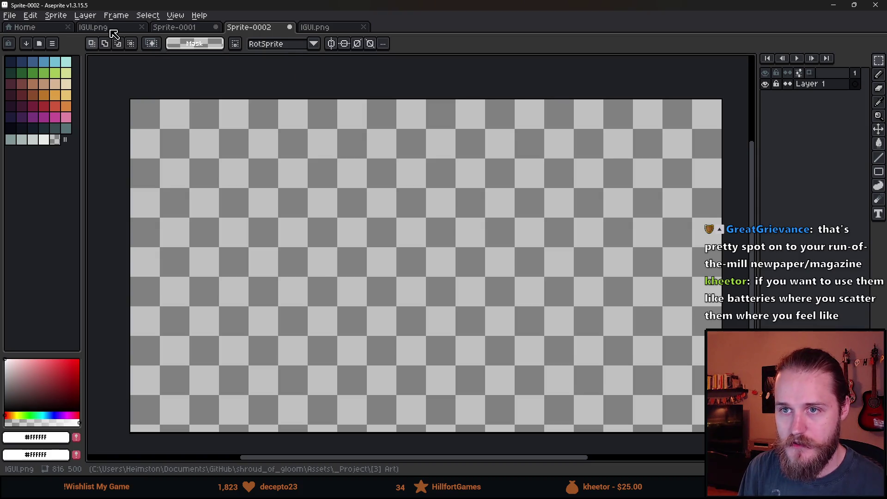
Paste the blank page into IGUI.png and place it lower right.
left_click(113, 28)
scroll(398, 213, "down", 2)
scroll(434, 250, "up", 3)
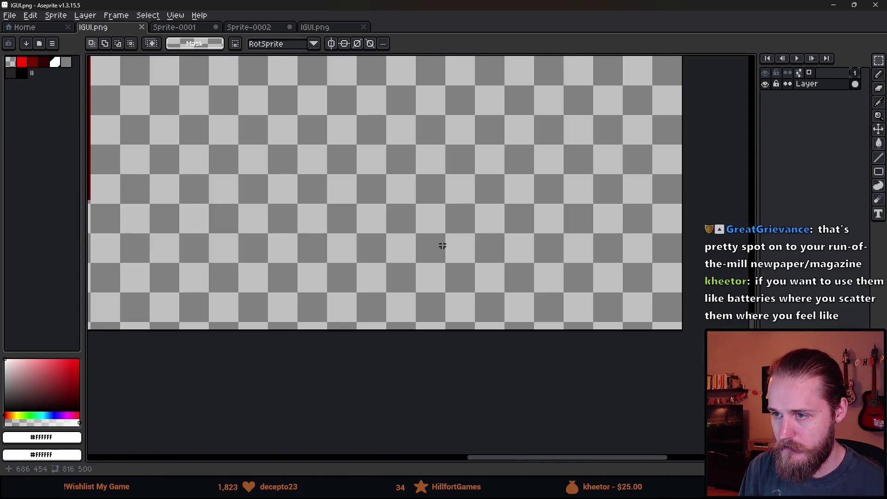
key("ctrl+v")
left_click_drag(439, 232, 521, 311)
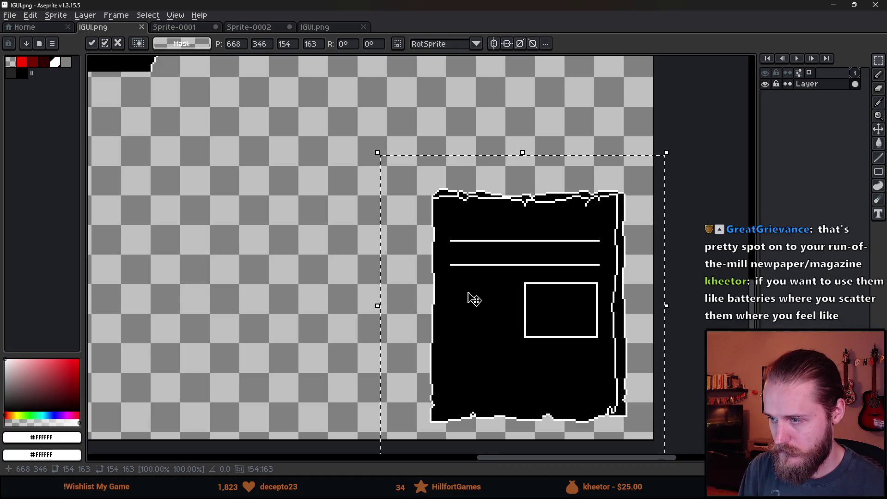
key("Return")
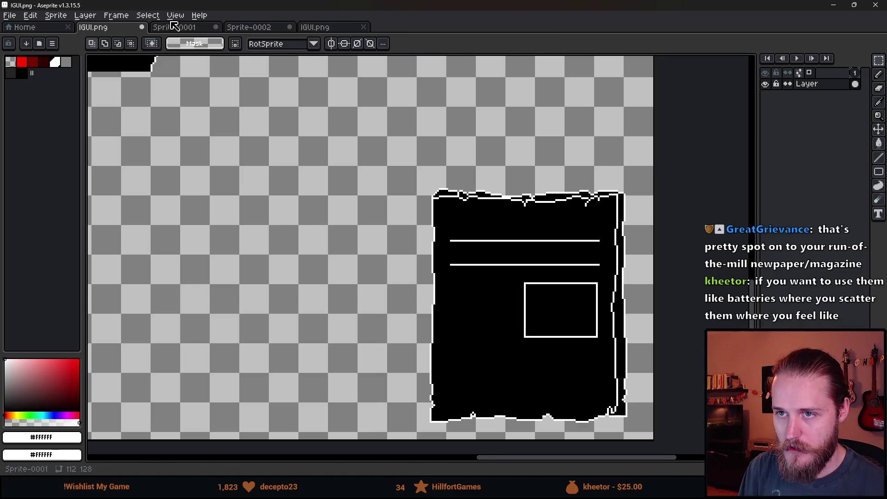
left_click(174, 27)
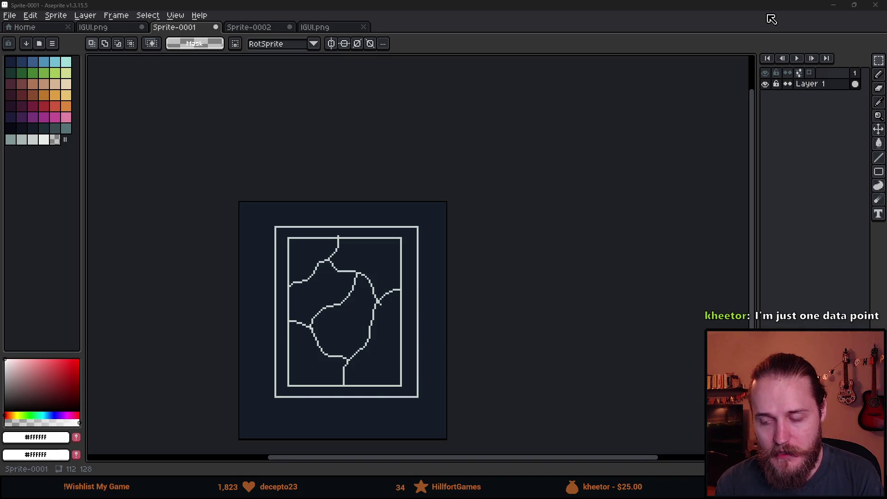
Flood-fill the lower-left and right map regions of Sprite-0001 dark red.
scroll(365, 347, "up", 3)
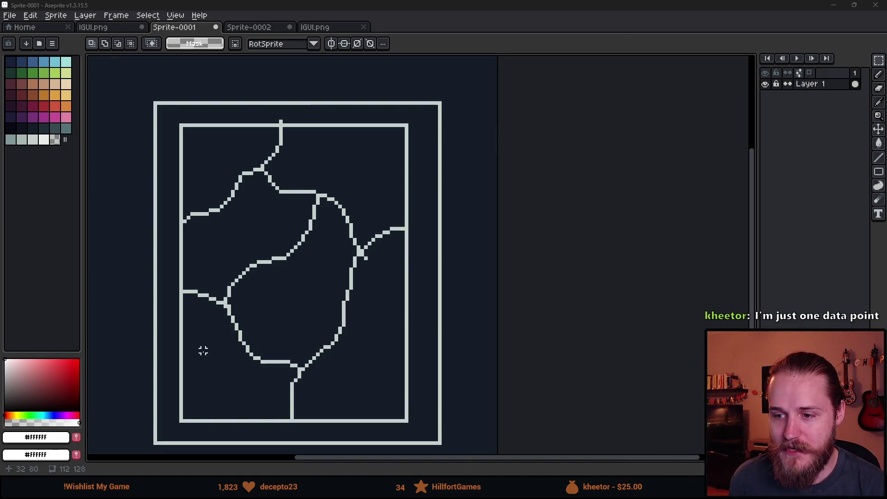
left_click(44, 106)
key("g")
left_click(190, 354)
left_click(348, 376)
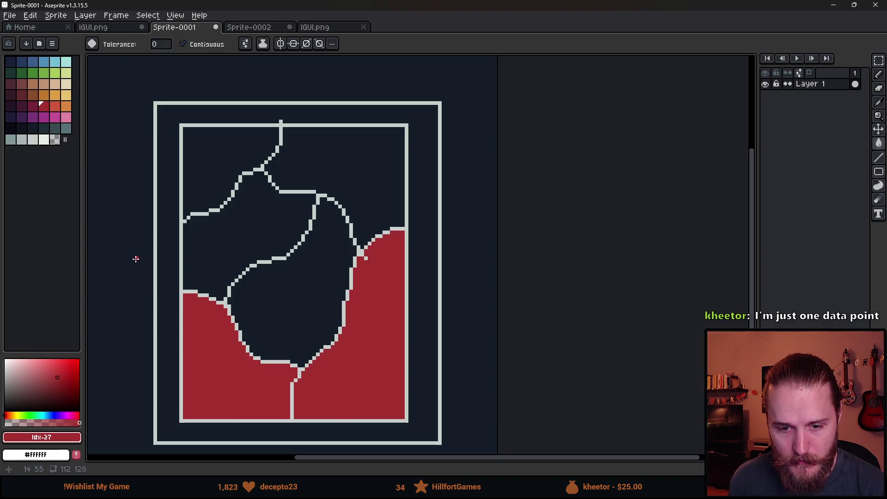
Undo the red pencil zigzag and spiral scribbles, then return to IGUI.png.
scroll(135, 259, "down", 2)
key("b")
mouse_move(128, 211)
left_mouse_down()
mouse_move(166, 223)
mouse_move(224, 294)
left_mouse_up()
key("ctrl+z")
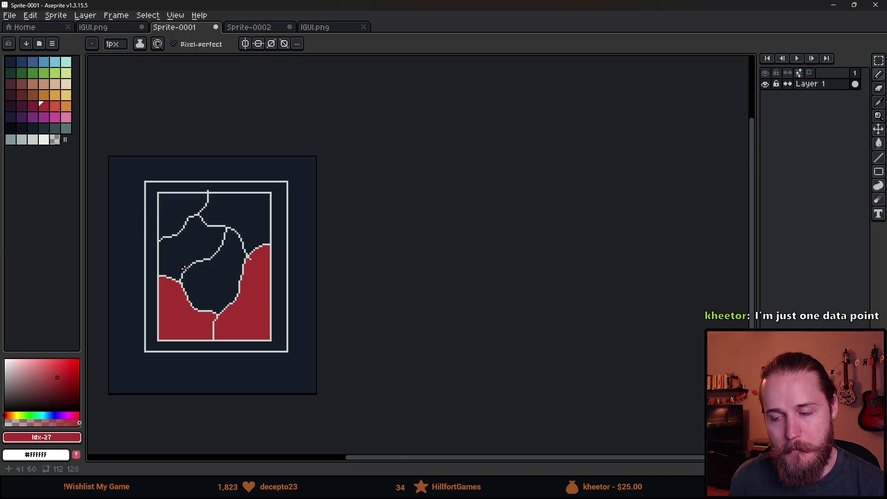
scroll(185, 272, "up", 2)
mouse_move(287, 163)
left_mouse_down()
mouse_move(323, 187)
mouse_move(229, 275)
mouse_move(331, 175)
mouse_move(248, 257)
mouse_move(326, 231)
mouse_move(337, 217)
mouse_move(238, 236)
mouse_move(231, 251)
left_mouse_up()
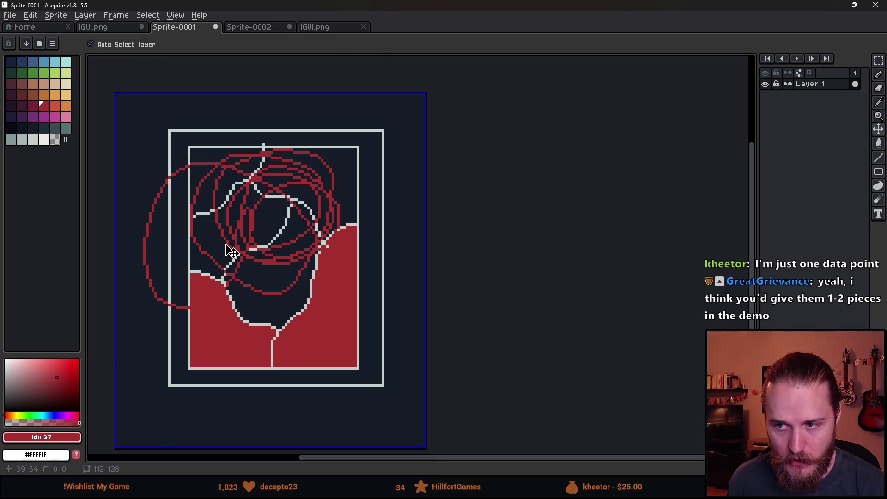
key("ctrl+z")
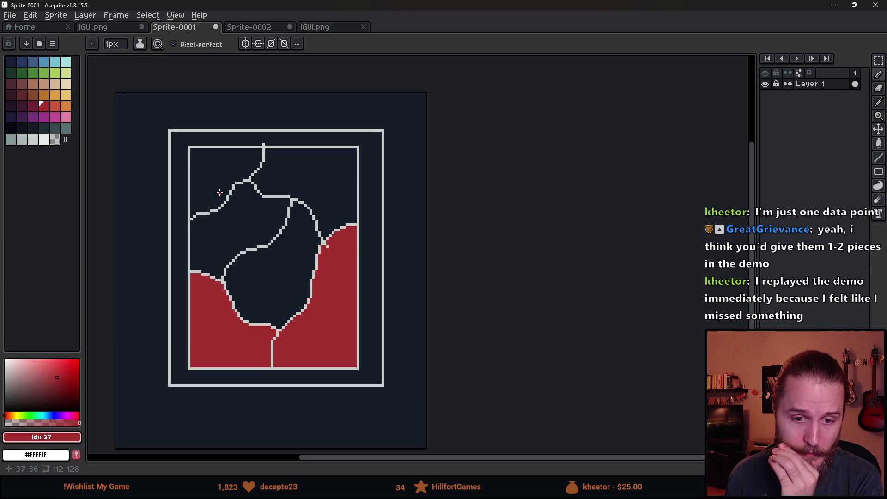
key("g")
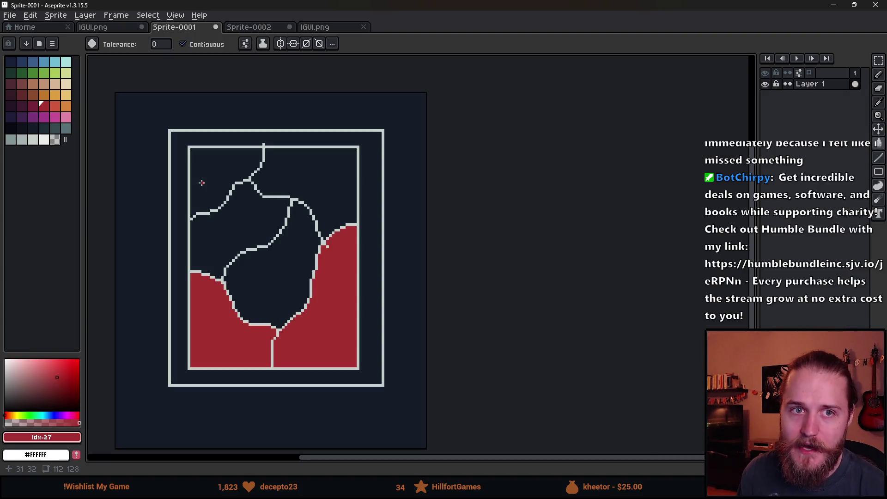
left_click(107, 30)
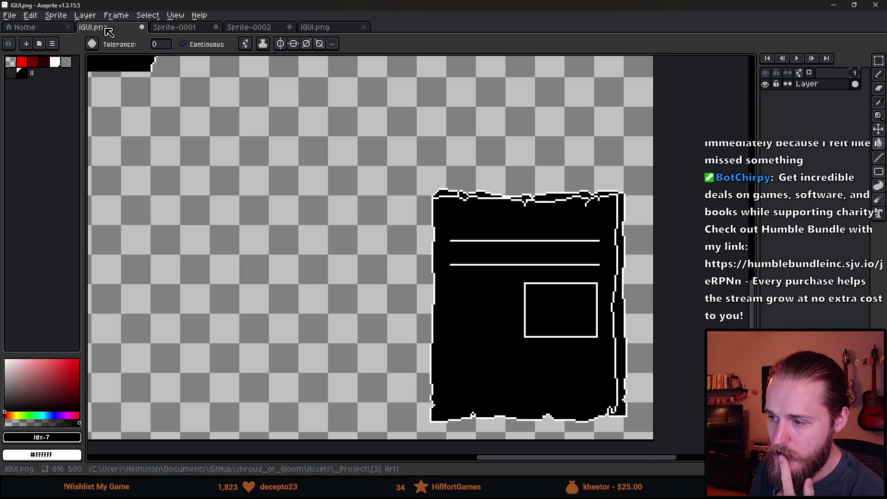
Flood-fill Sprite-0002's empty 320×180 canvas with the dark teal swatch.
left_click(175, 29)
left_click(242, 31)
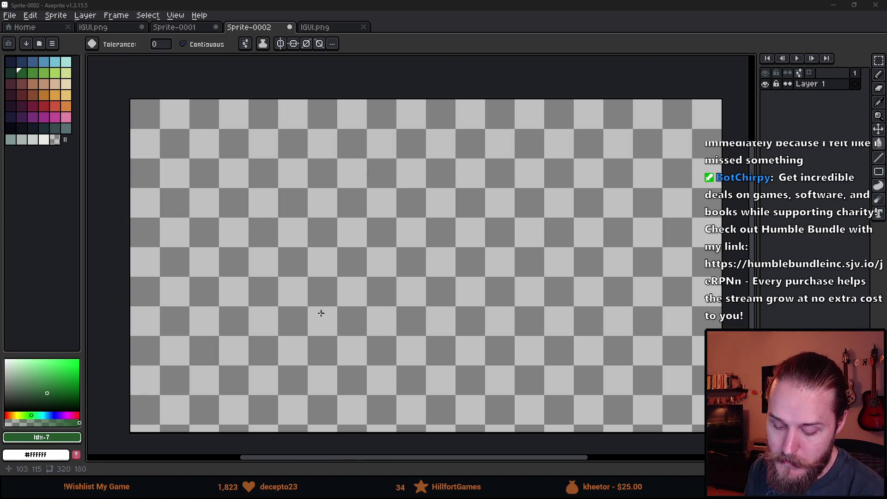
left_click(42, 129)
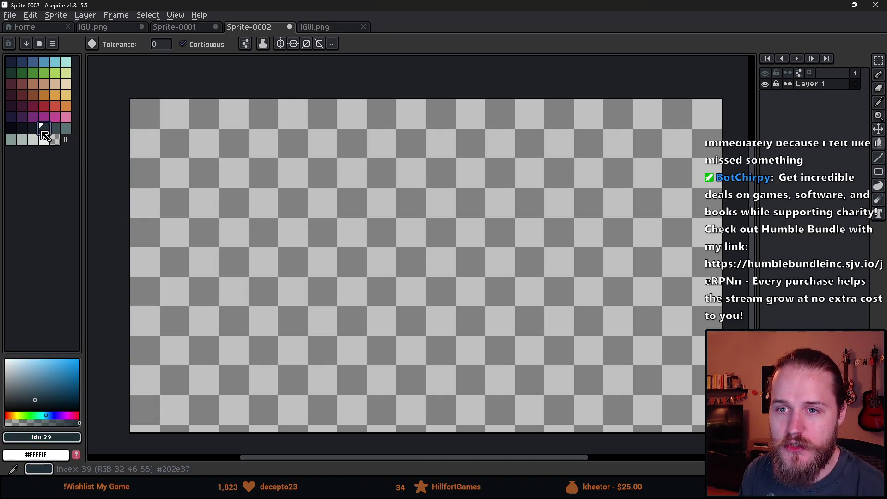
left_click(222, 252)
left_click(48, 143)
Pencil in a white ground line, a tall vertical line on the right and a small figure.
key("b")
mouse_move(309, 291)
left_mouse_down()
mouse_move(277, 283)
mouse_move(299, 273)
left_mouse_up()
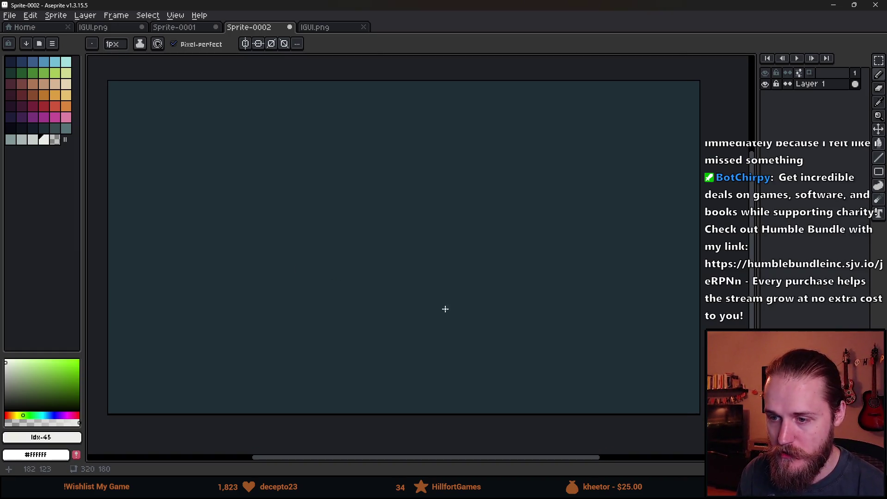
left_click_drag(143, 370, 657, 371)
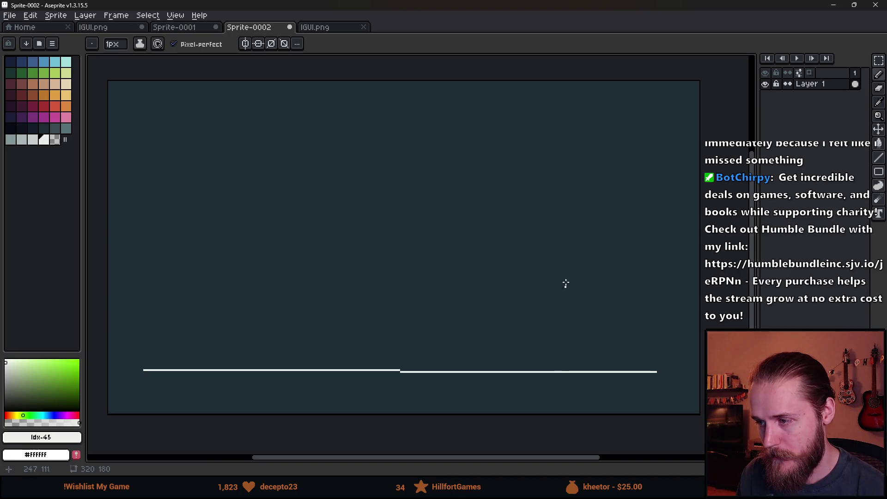
mouse_move(557, 198)
left_mouse_down()
mouse_move(562, 270)
mouse_move(571, 257)
mouse_move(552, 103)
mouse_move(560, 56)
left_mouse_up()
mouse_move(556, 297)
left_mouse_down()
mouse_move(568, 297)
mouse_move(563, 380)
mouse_move(556, 291)
left_mouse_up()
mouse_move(184, 382)
left_mouse_down()
mouse_move(181, 346)
mouse_move(200, 345)
mouse_move(187, 345)
left_mouse_up()
mouse_move(180, 286)
left_mouse_down()
mouse_move(175, 323)
mouse_move(205, 310)
left_mouse_up()
key("ctrl+z")
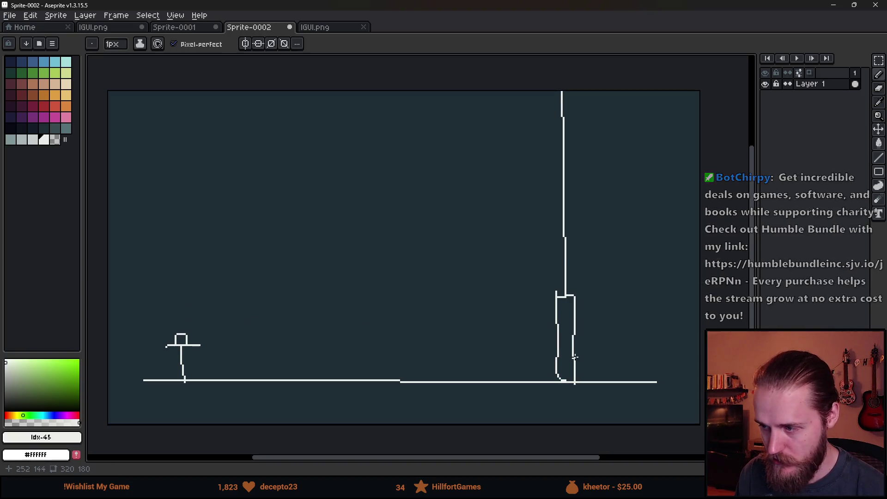
Paint over the right-hand box in the dark background colour with a 9px brush.
left_click(529, 359, "alt")
scroll(561, 368, "up", 2)
key("plus")
key("plus")
key("plus")
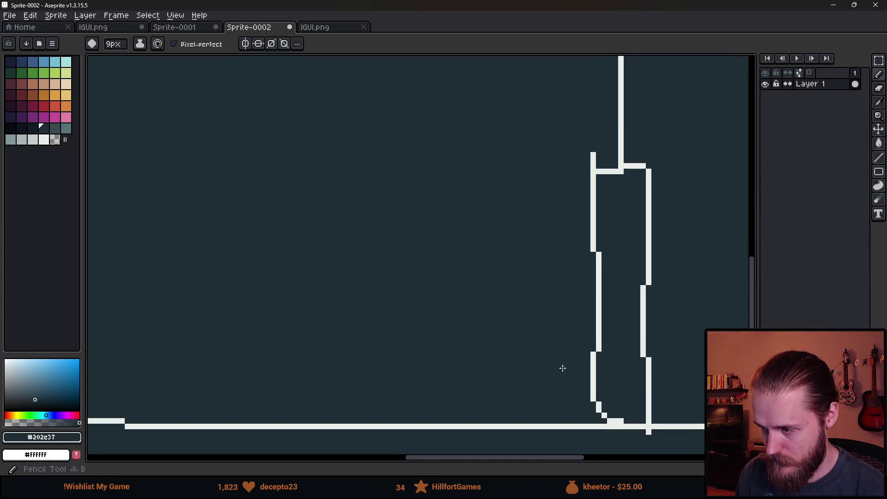
scroll(561, 365, "down", 5)
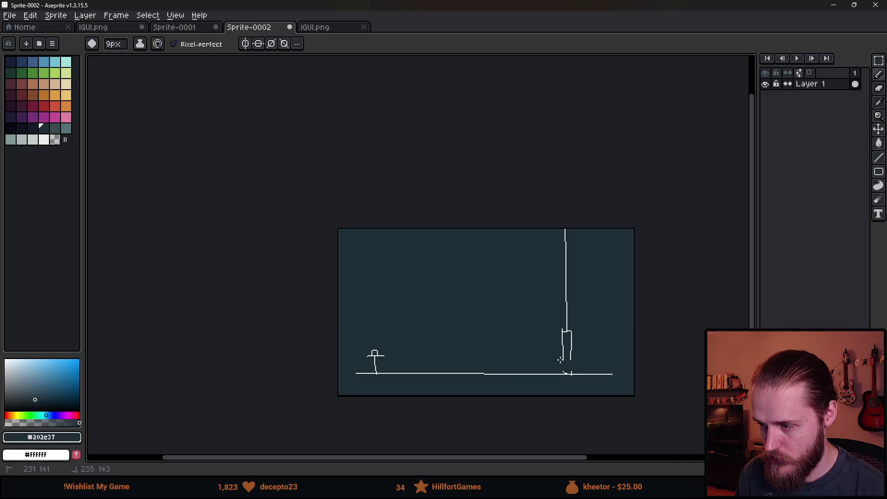
mouse_move(560, 360)
left_mouse_down()
mouse_move(572, 342)
mouse_move(564, 331)
left_mouse_up()
scroll(443, 363, "up", 2)
Resample white and, at 2px, draw a raised platform with a vertical stroke down to the ground.
key("alt")
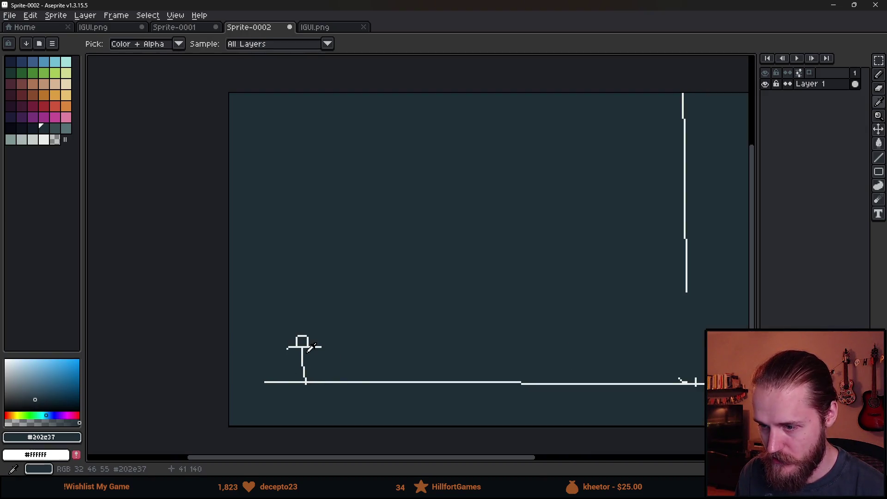
left_click(309, 350, "alt")
scroll(360, 353, "right", 2)
key("minus")
key("minus")
key("minus")
left_click_drag(270, 354, 606, 360)
left_click_drag(625, 292, 624, 384)
left_click_drag(620, 288, 623, 386)
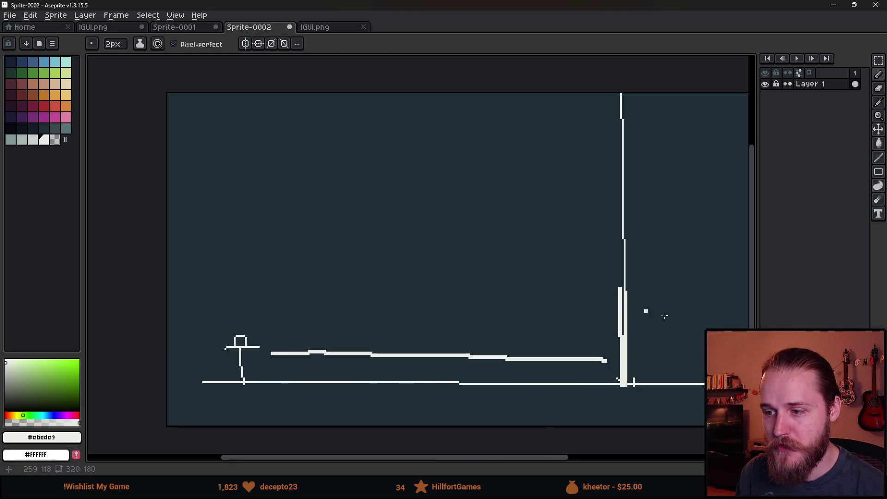
Undo the vertical stroke and platform, plus a trial stroke above the figure.
key("v")
key("ctrl+z")
key("ctrl+z")
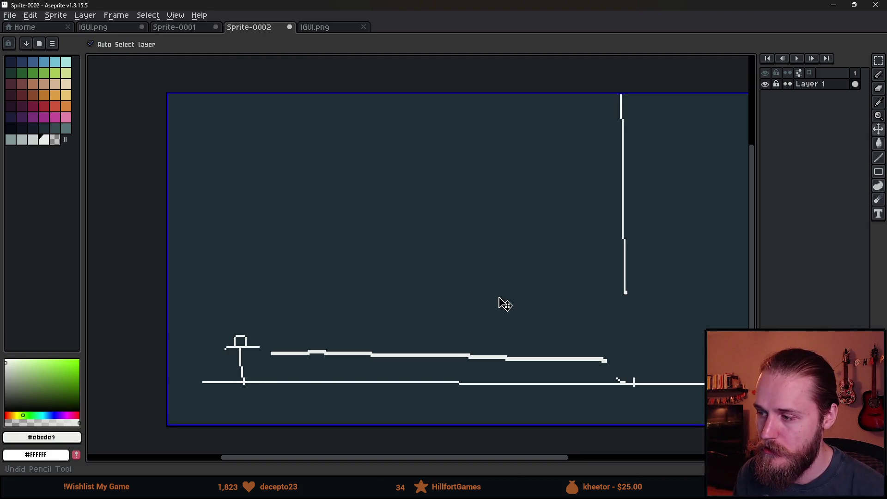
key("ctrl+z")
key("b")
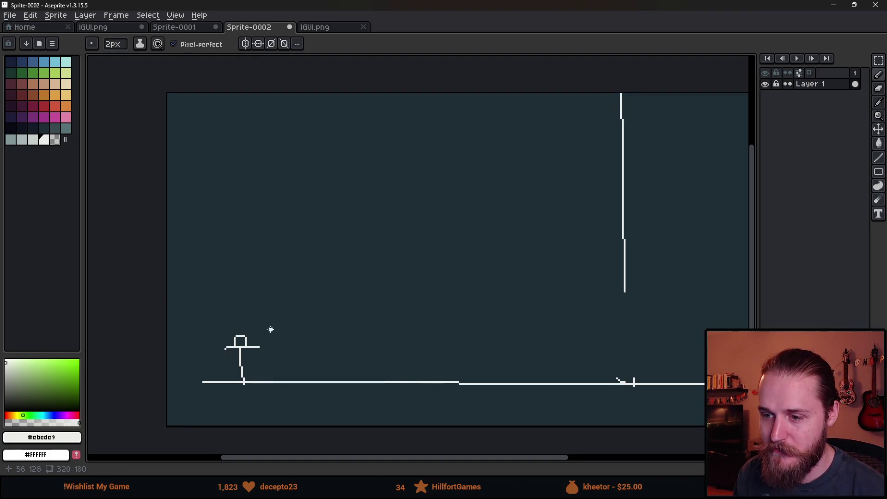
left_click_drag(241, 306, 240, 342)
key("v")
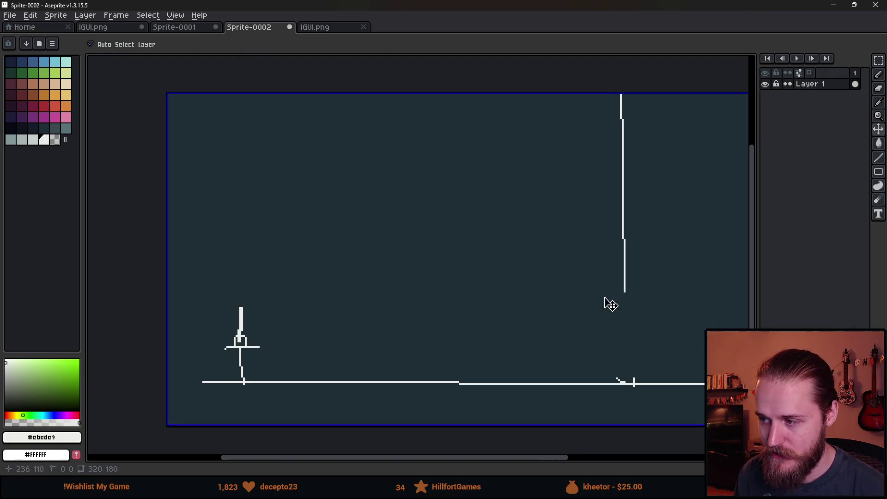
key("b")
key("ctrl+z")
key("v")
key("b")
Try a platform line right of the figure and a thicker tall right line, then undo them.
left_click_drag(250, 358, 400, 359)
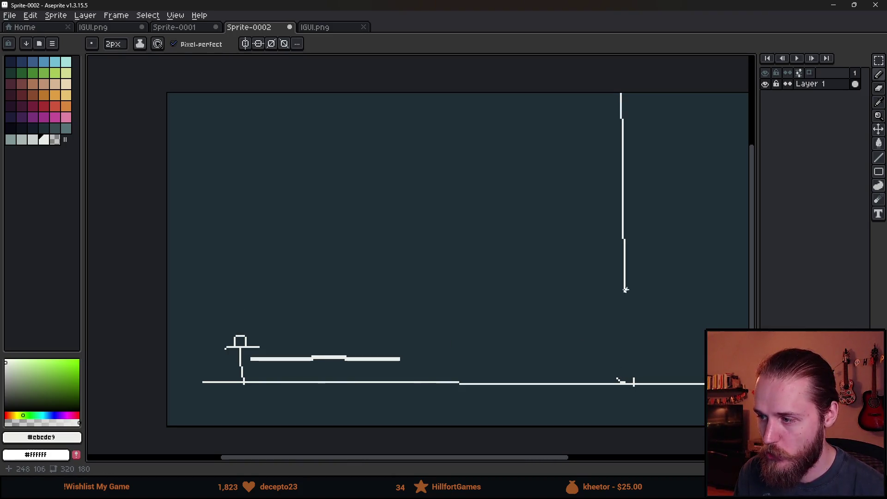
left_click_drag(404, 321, 399, 401)
left_click(622, 290)
left_click_drag(624, 329, 623, 395)
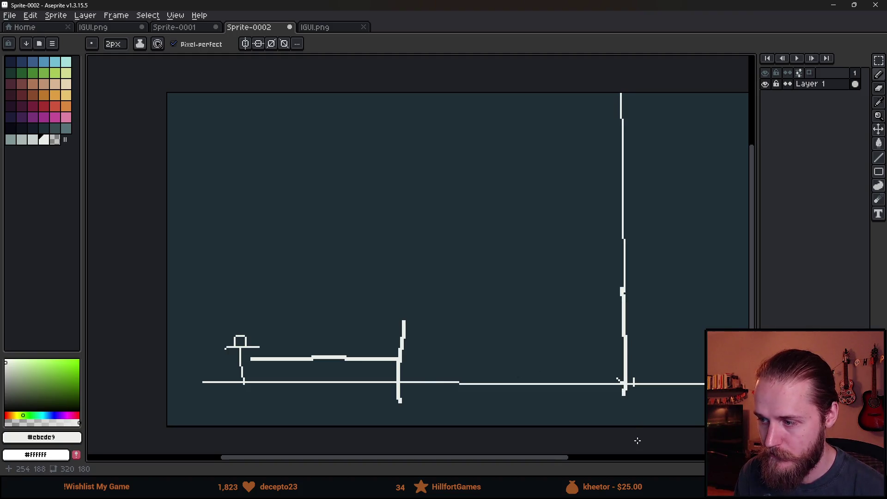
left_click_drag(625, 280, 620, 341)
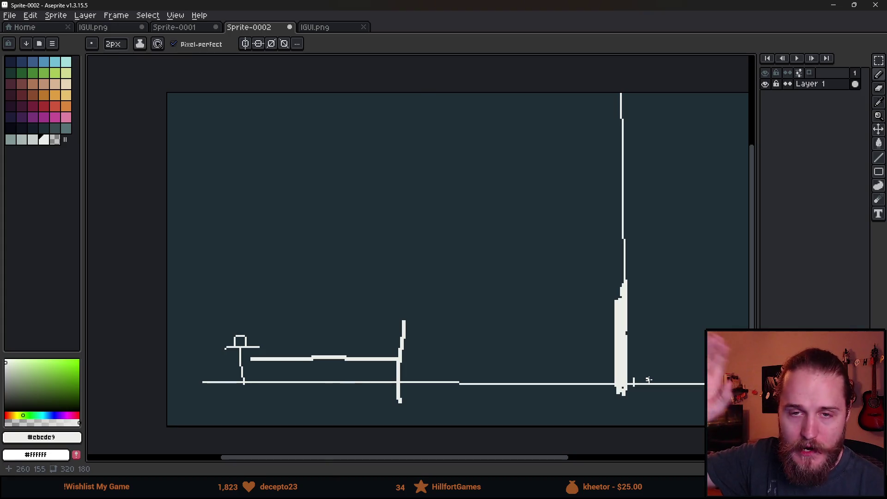
key("ctrl+z")
key("ctrl+z")
key("ctrl+z")
key("ctrl+z")
Mark six short vertical ticks across the ground line and a post at its right end.
left_click_drag(292, 371, 293, 391)
left_click_drag(375, 371, 374, 399)
left_click_drag(426, 372, 430, 411)
left_click_drag(499, 374, 500, 415)
left_click_drag(544, 376, 544, 406)
left_click_drag(599, 380, 602, 418)
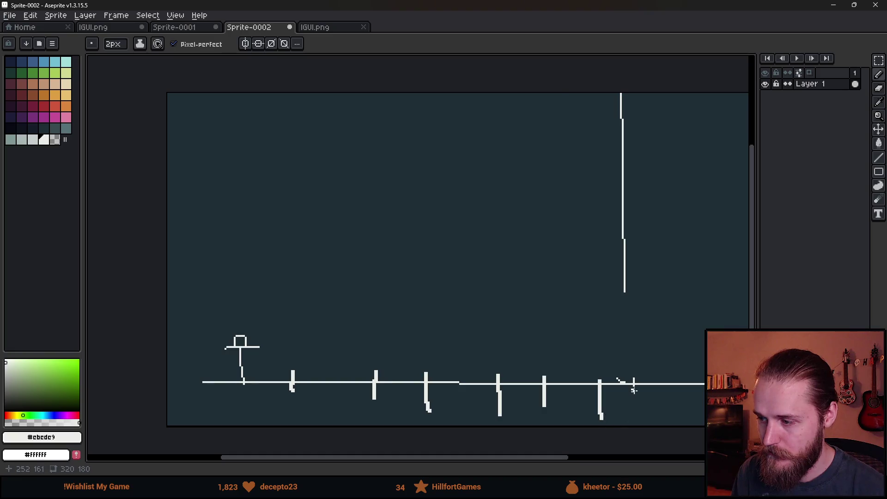
left_click_drag(626, 369, 626, 424)
Add a white arrow shaft on the right, then a long red line above the figure.
mouse_move(610, 337)
left_mouse_down()
mouse_move(658, 335)
mouse_move(648, 342)
left_mouse_up()
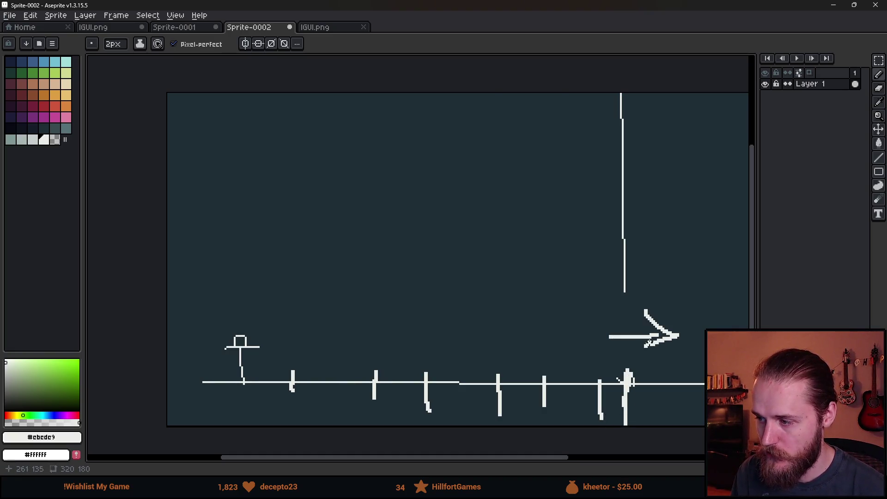
left_click(44, 107)
mouse_move(222, 327)
left_mouse_down()
mouse_move(541, 345)
mouse_move(581, 339)
left_mouse_up()
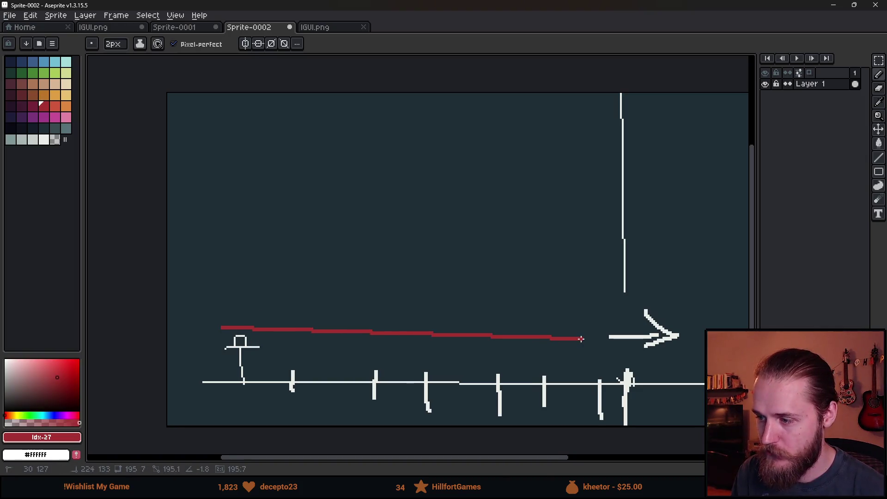
Add a red arrowhead and a red circle around the lower-right figures, then undo them.
left_click_drag(551, 312, 573, 352)
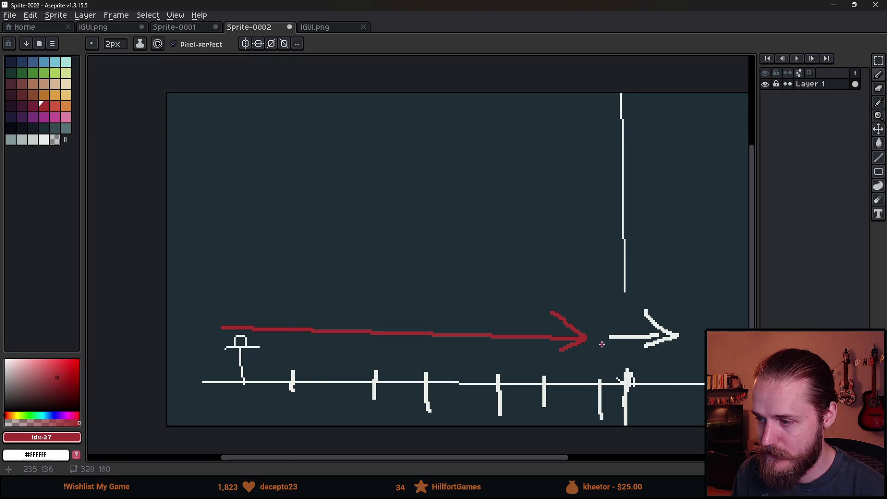
mouse_move(664, 286)
left_mouse_down()
mouse_move(665, 343)
mouse_move(597, 379)
left_mouse_up()
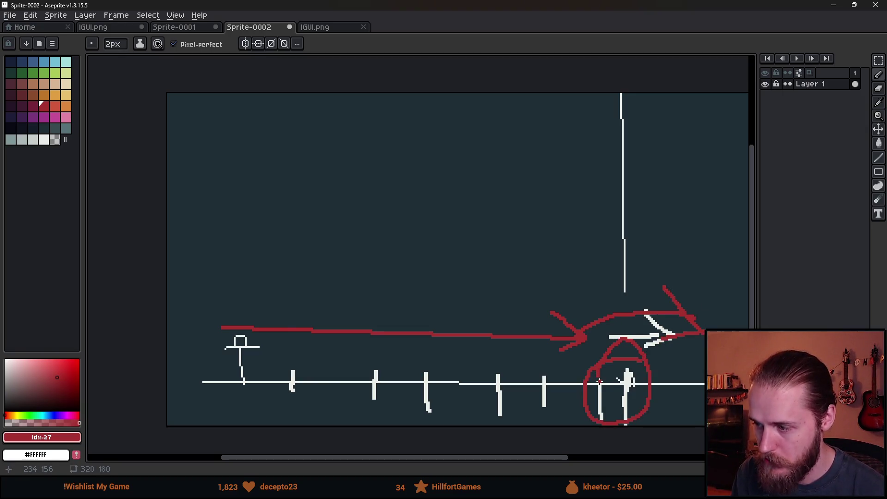
key("ctrl+z")
key("ctrl+z")
key("ctrl+z")
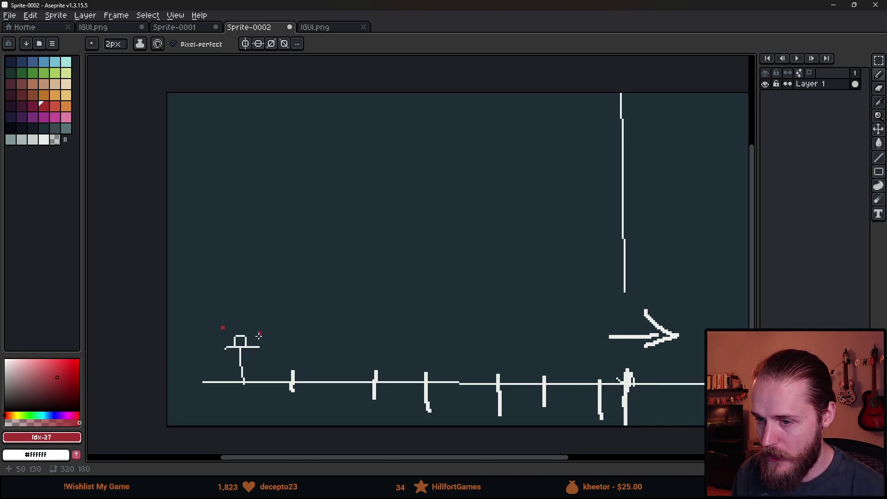
Draw red horizontal and vertical lines and a red X over the arrow, then undo them all.
mouse_move(220, 328)
left_mouse_down()
mouse_move(422, 331)
mouse_move(377, 335)
left_mouse_up()
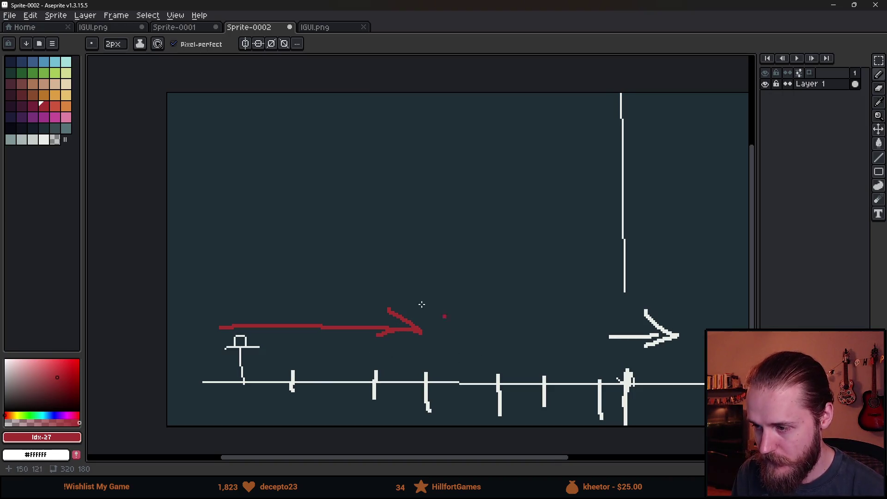
left_click_drag(418, 231, 413, 424)
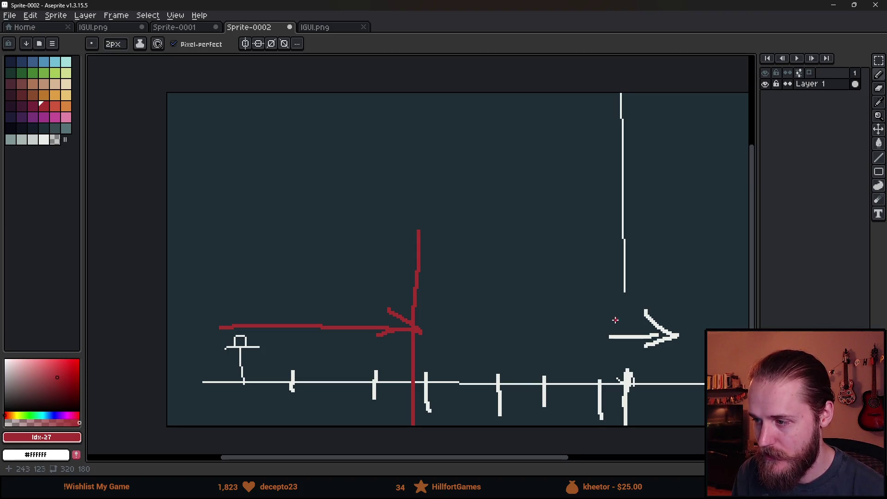
left_click_drag(553, 237, 704, 388)
left_click_drag(681, 227, 539, 407)
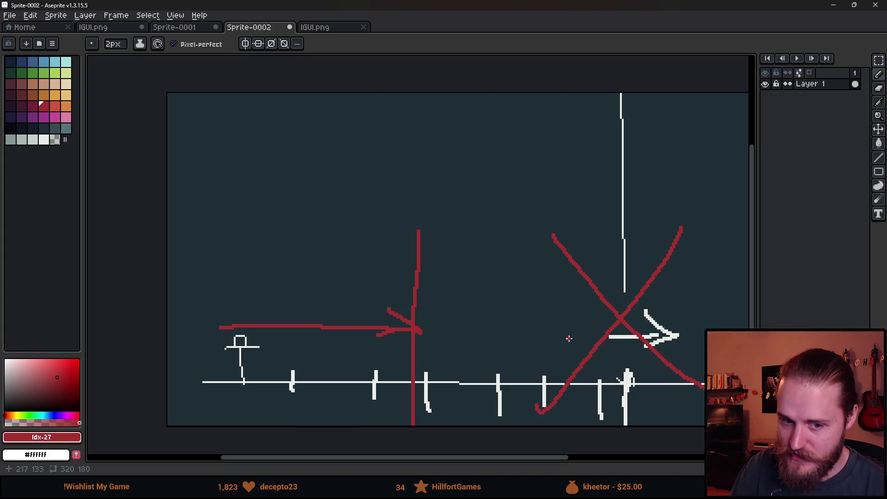
key("ctrl+z")
key("ctrl+z")
key("ctrl+z")
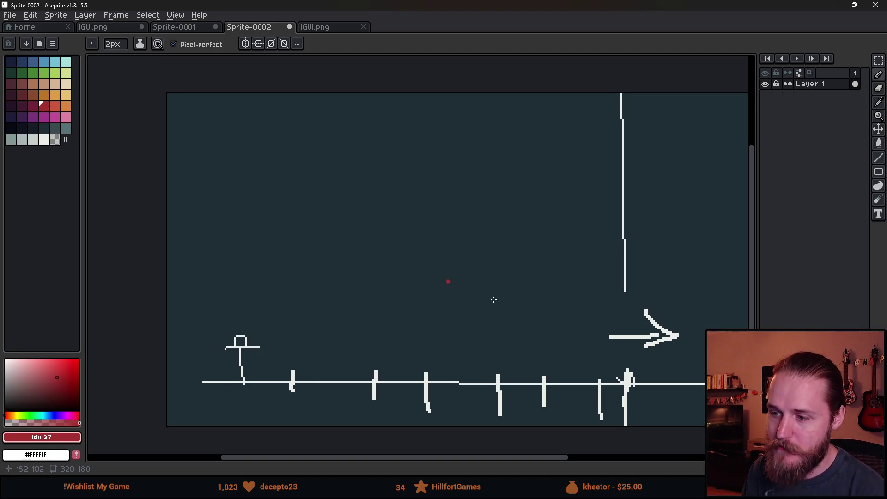
Try a red curved stroke, undo it, and switch to Sprite-0001.
mouse_move(428, 280)
left_mouse_down()
mouse_move(412, 387)
mouse_move(419, 432)
left_mouse_up()
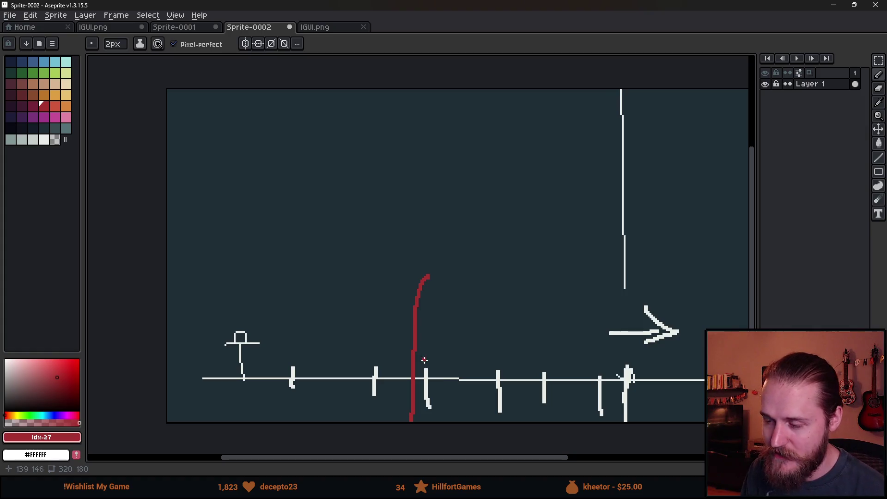
key("ctrl+z")
left_click(183, 28)
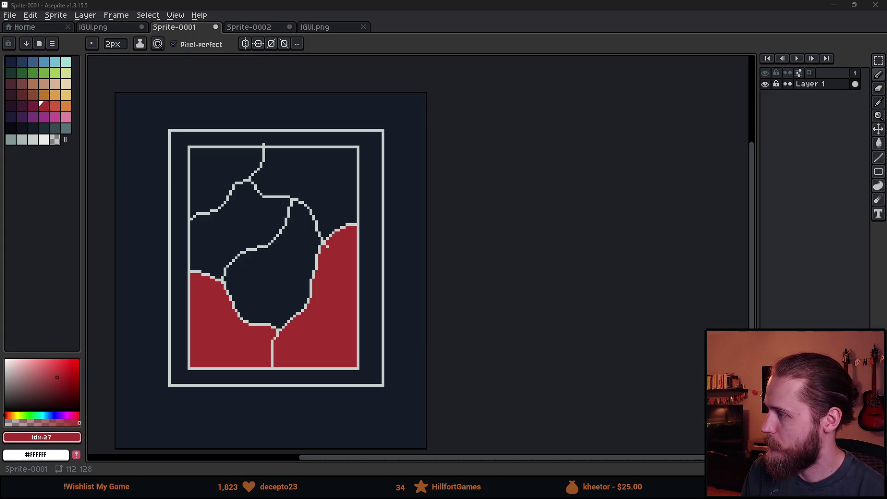
Switch from Aseprite to the browser showing the Notion October To-Do List.
key("alt+Tab")
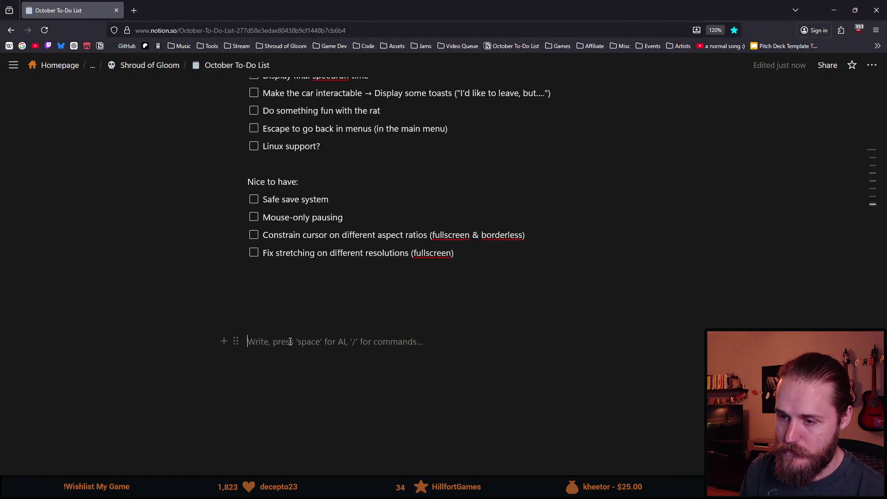
Type the heading 'Puzzle ideas requiring collectable items:' in the last block.
type("Co")
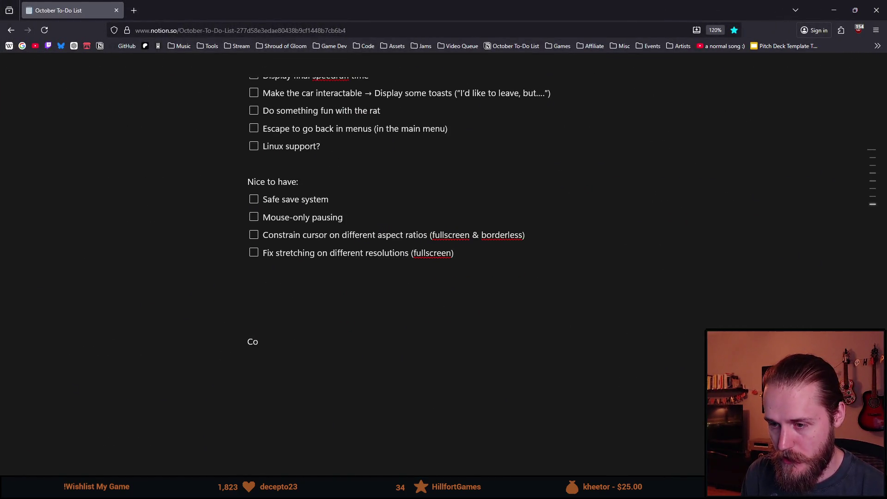
key("BackSpace")
key("BackSpace")
type("Puzzles")
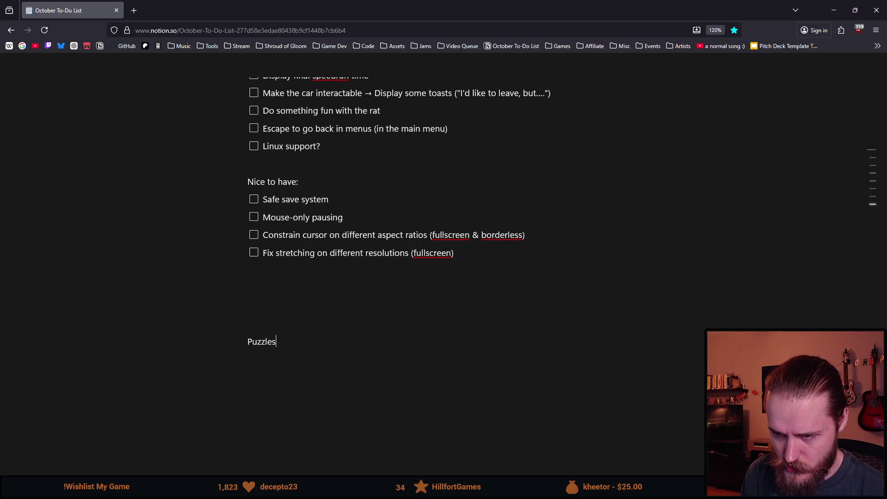
type(" with co")
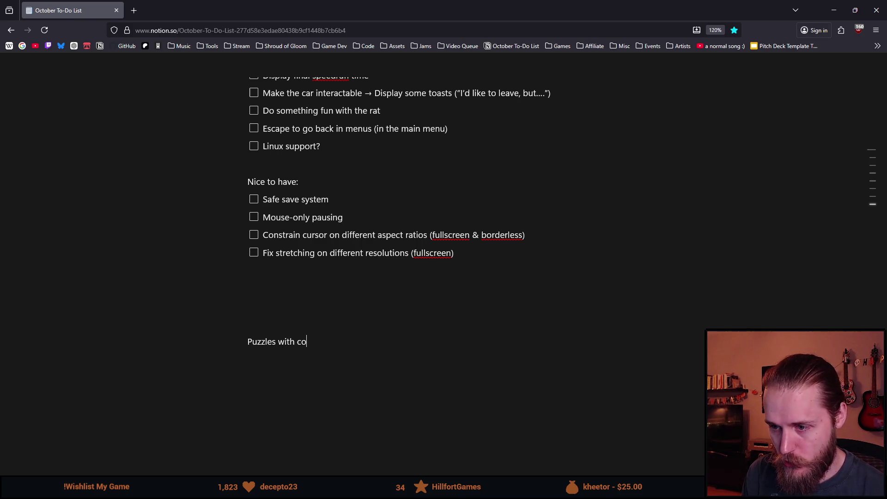
key("BackSpace")
key("BackSpace")
key("BackSpace")
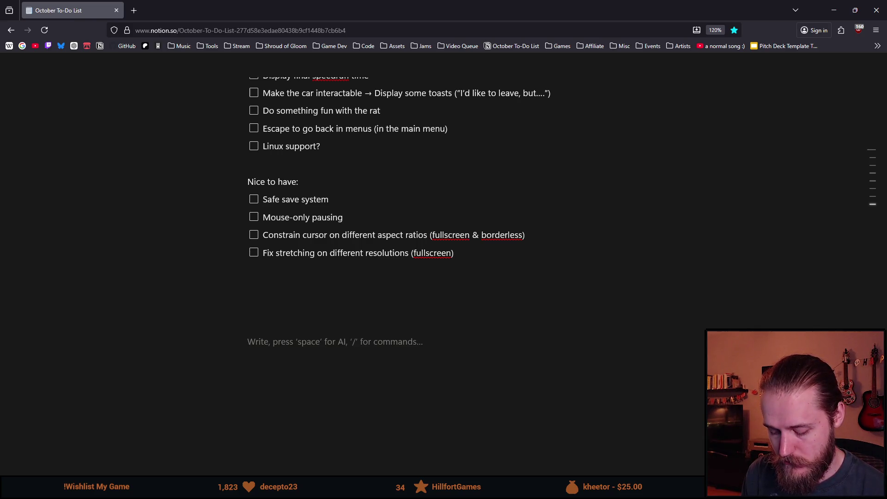
type("Puzzle ideas requiring collectable items:")
key("Return")
Add the first bullet 'Photo/painting pieces → Full photo/painting'.
type("-")
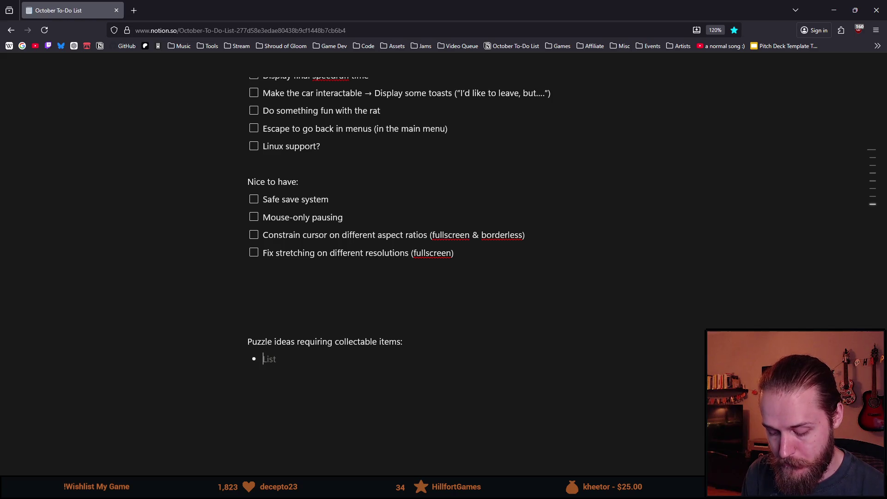
type(" P")
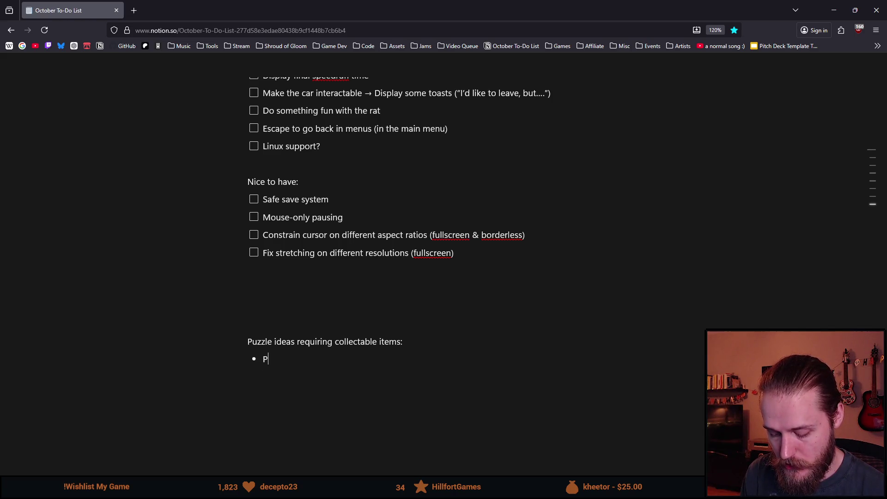
key("BackSpace")
type("Photo/painting pieces")
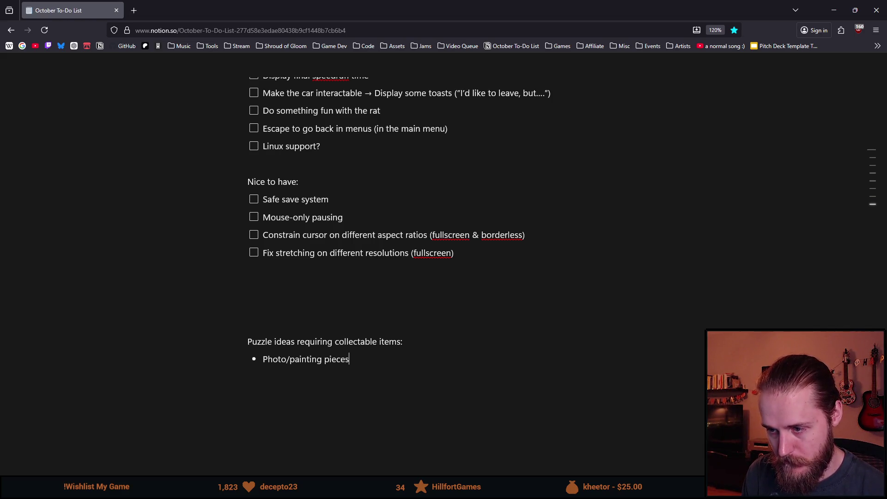
type("-> ")
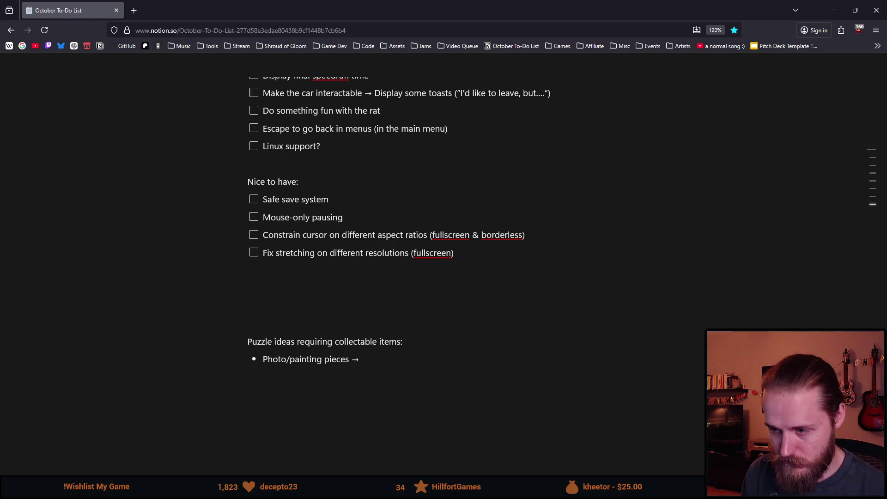
type("Full photo")
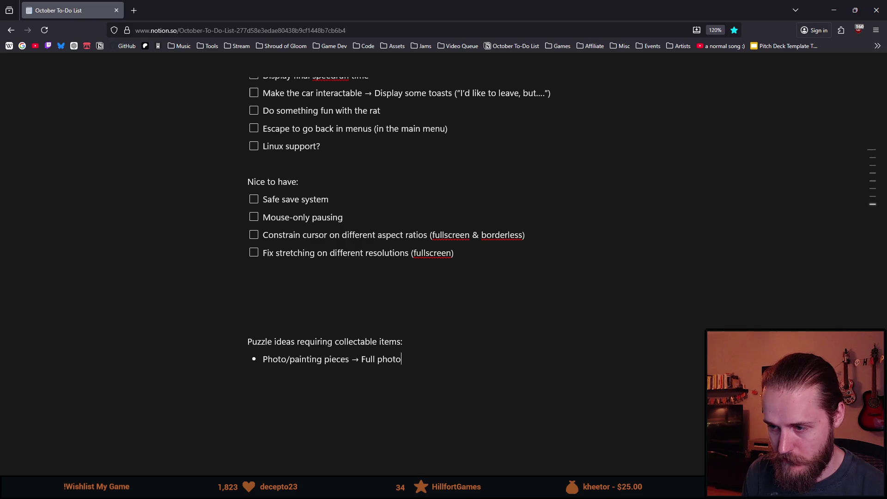
type("/painting")
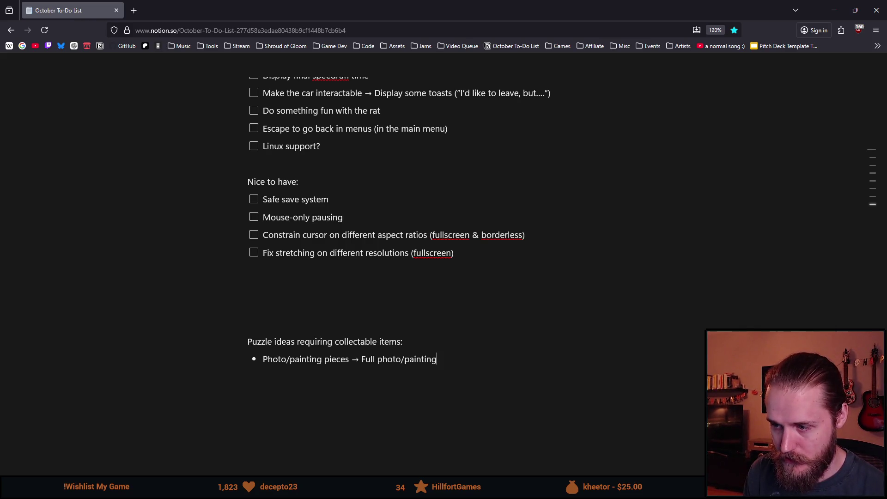
key("Return")
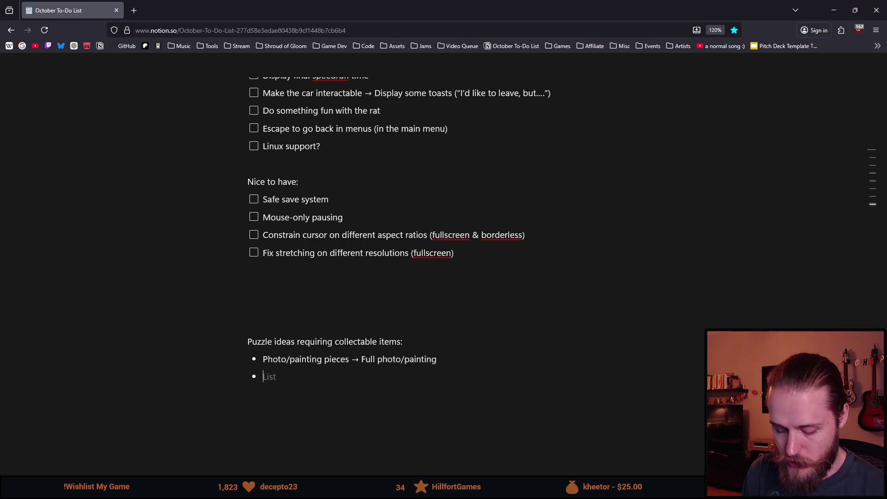
Add the bullets 'Candles → Candle holder' and 'Gems → Decorative thing'.
type("Candles")
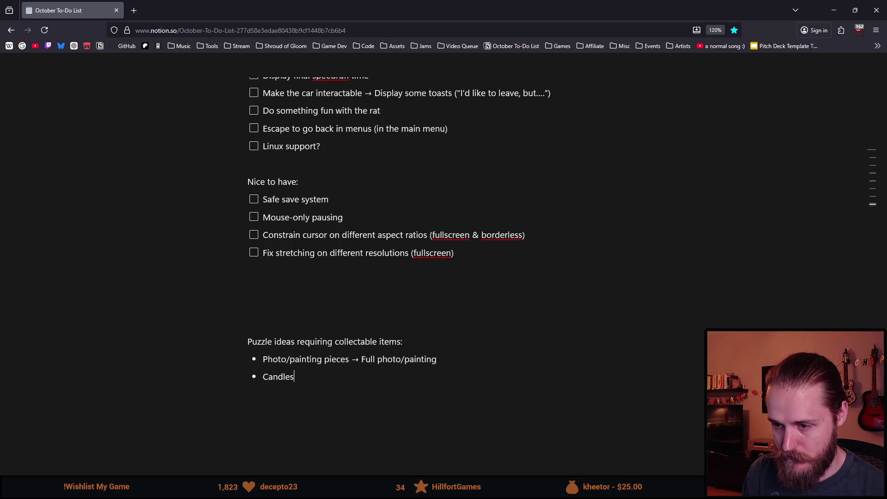
type(" -> Candle holder")
key("Return")
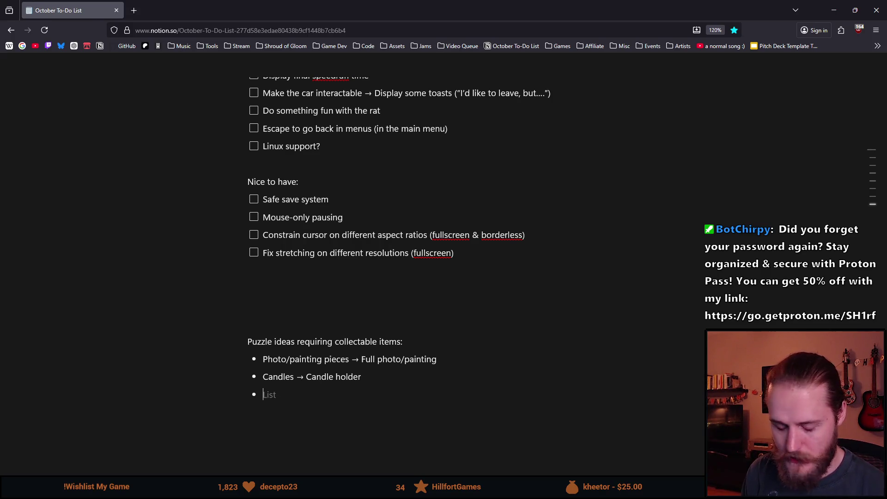
type("G")
type("ems")
type("-> ")
type("Decoration")
key("BackSpace")
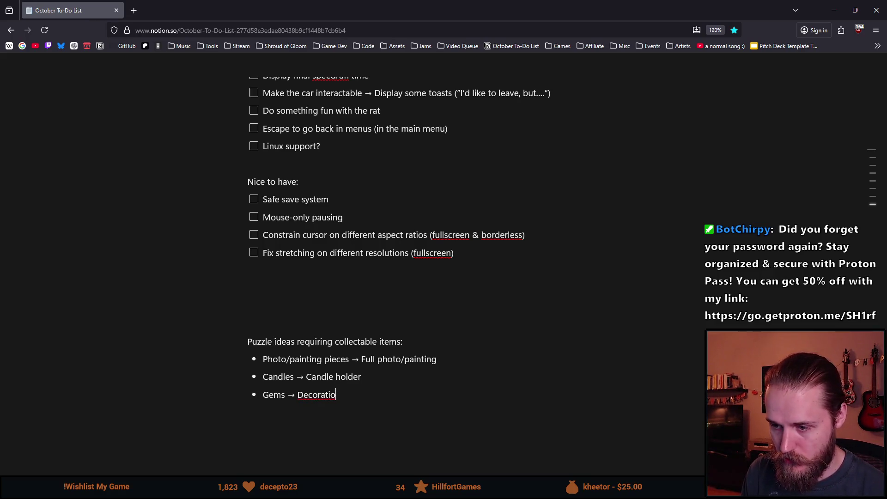
type("nal")
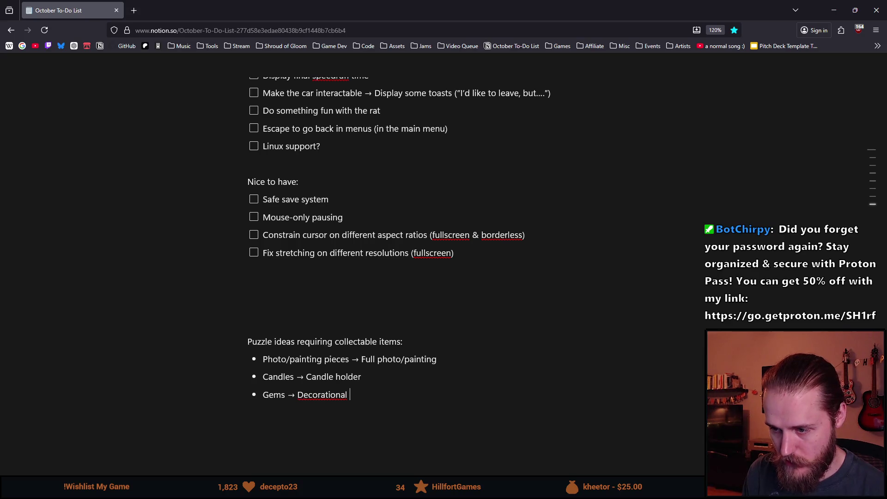
key("ctrl+BackSpace")
type("Decorat")
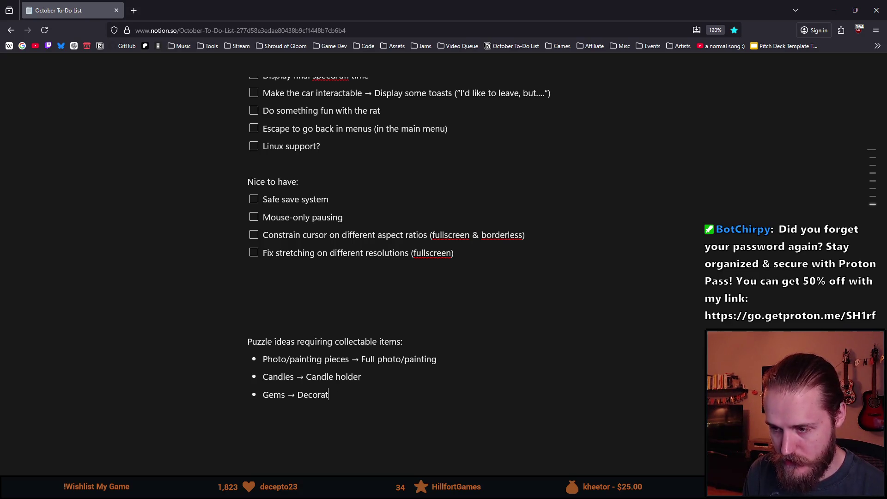
type("ive thing")
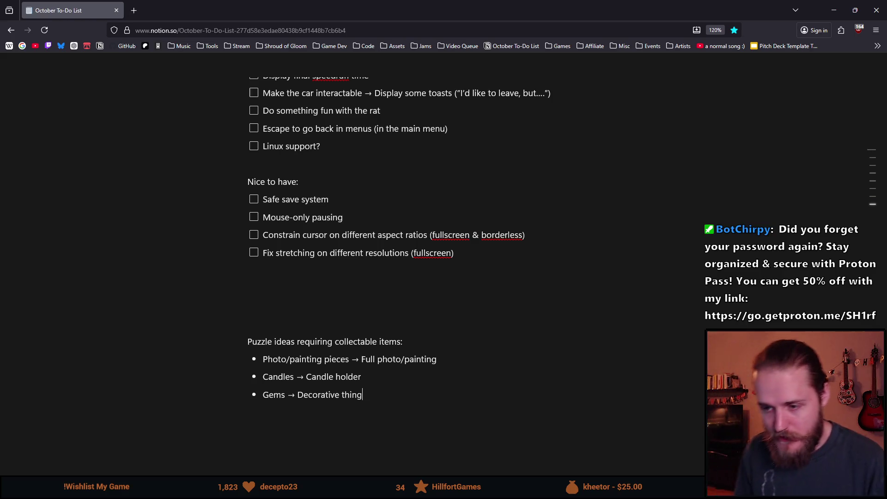
key("Return")
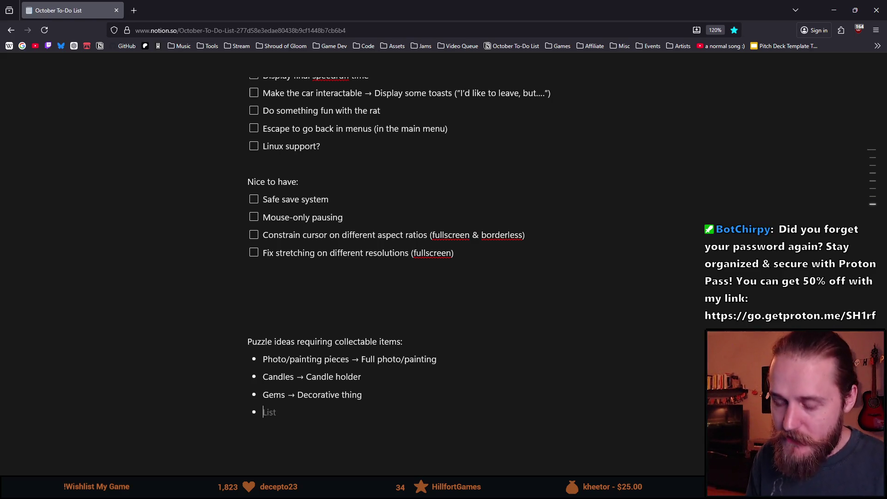
Add a 'Weighted items → Scale' bullet, leaving an empty bullet below it.
type("S")
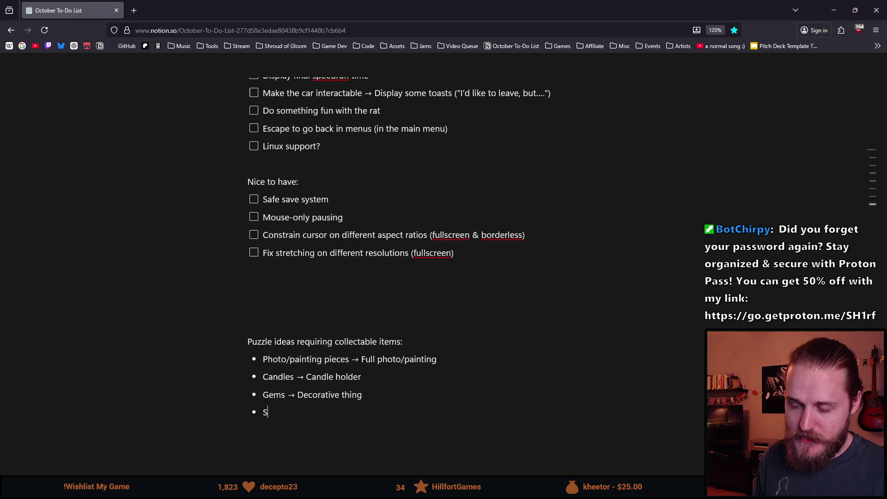
type("cale ->")
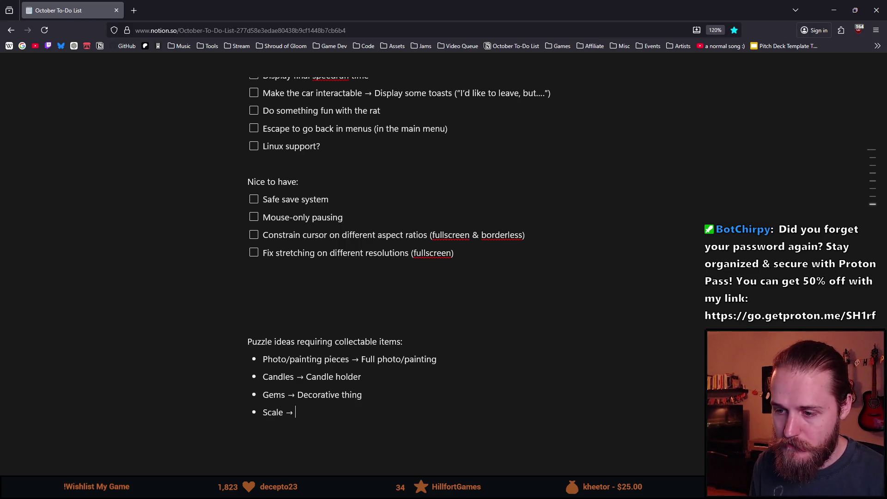
key("BackSpace")
key("BackSpace")
key("BackSpace")
type("- ")
type("Weighted")
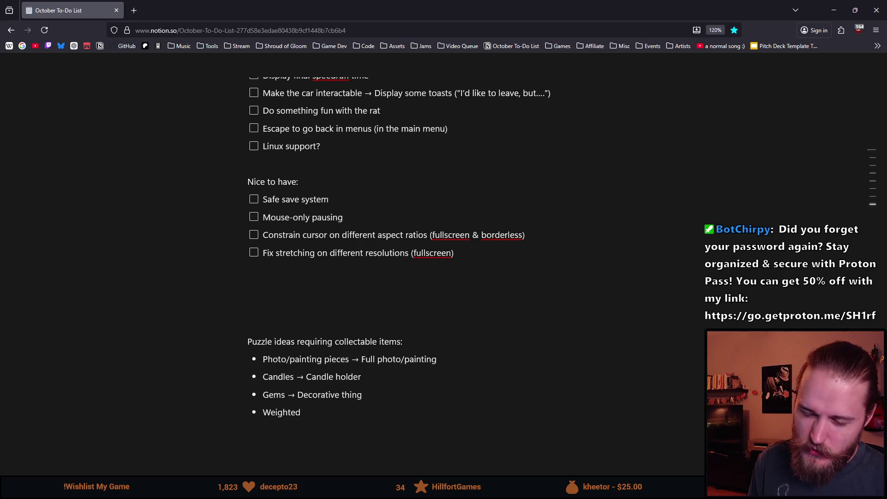
type(" ite")
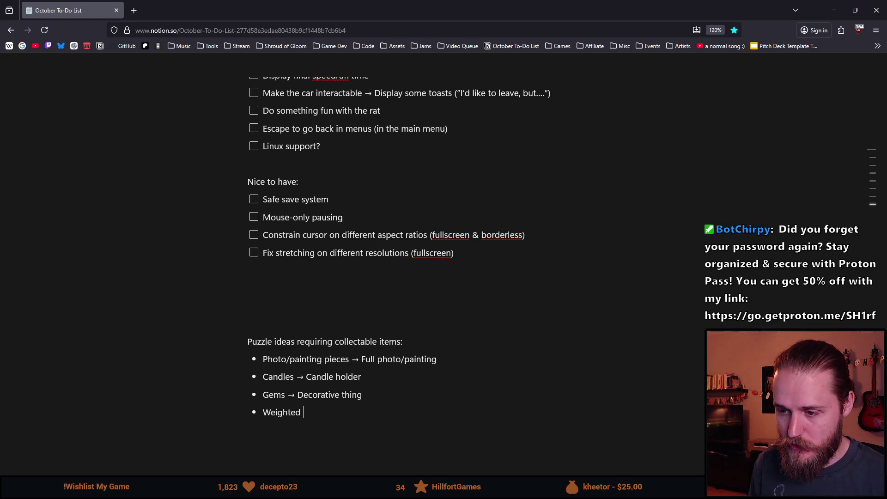
type("m")
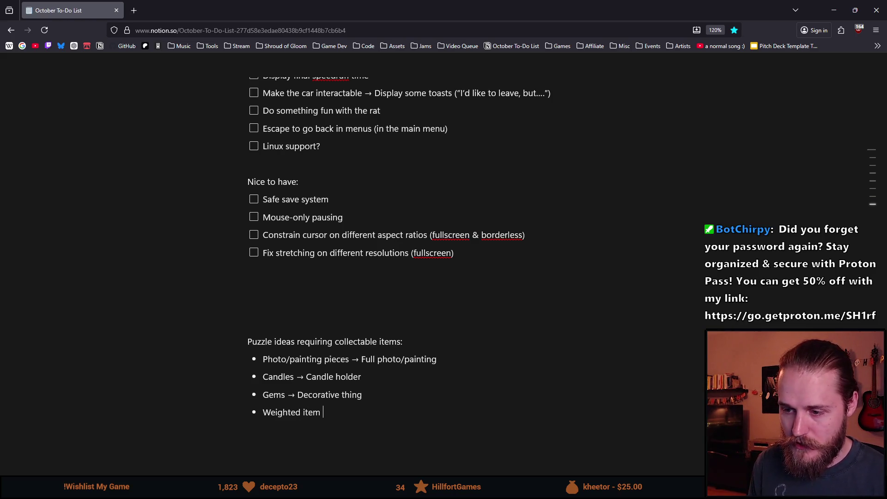
key("BackSpace")
type("s -> ")
type("Scale")
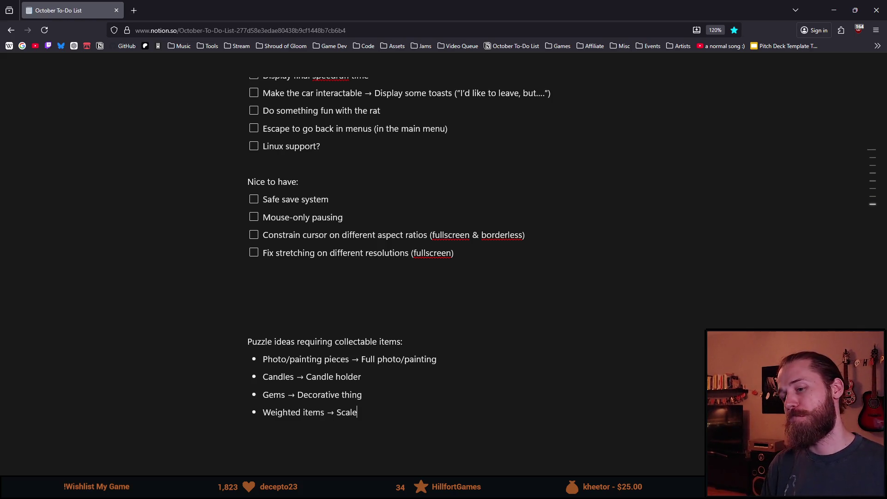
key("BackSpace")
key("BackSpace")
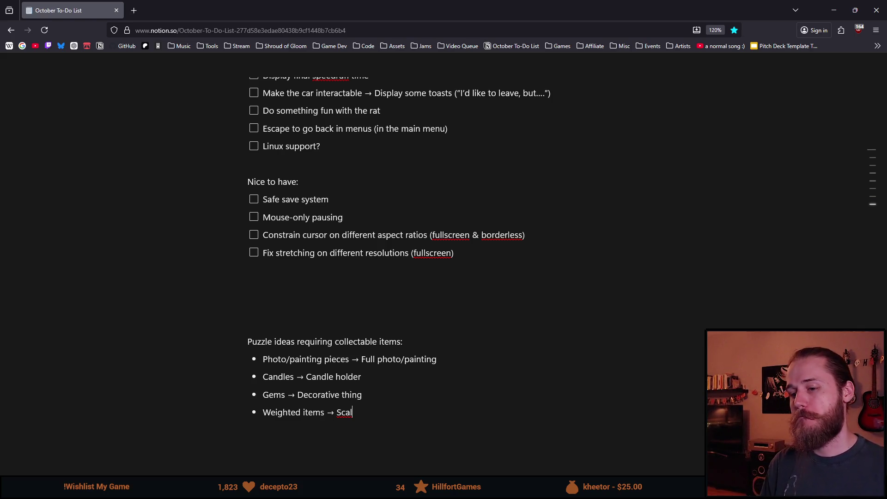
type("e")
key("Return")
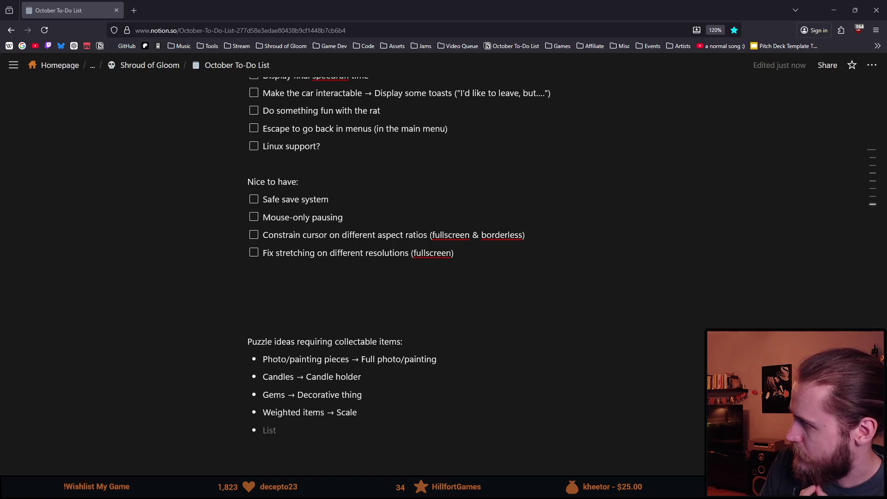
Insert an 'Add a notepad' to-do below 'Make TV smashable'.
scroll(361, 309, "up", 2)
scroll(358, 300, "down", 2)
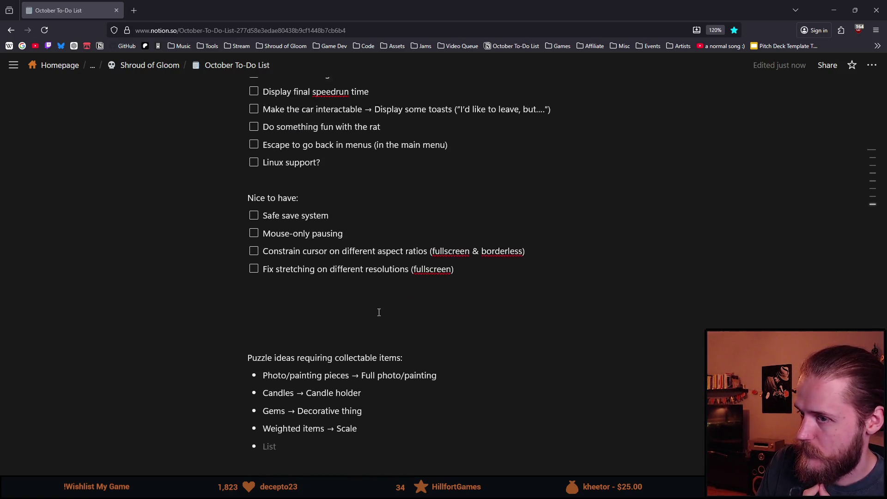
scroll(352, 274, "up", 3)
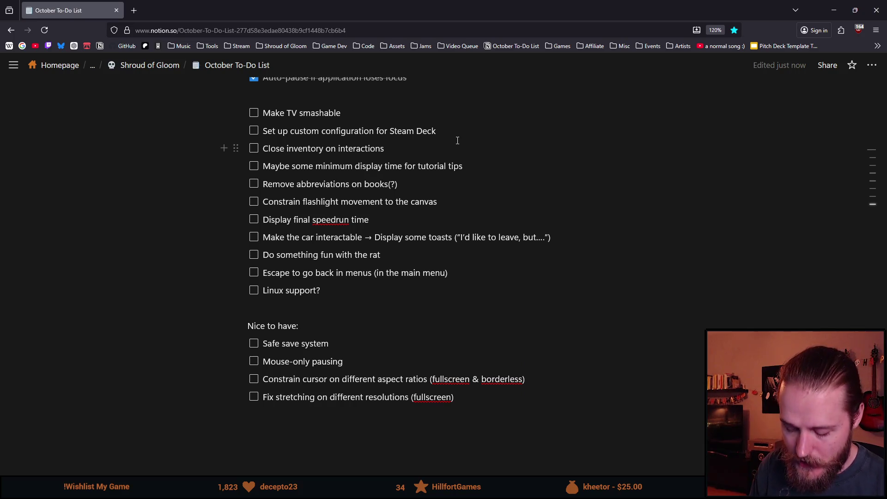
key("Return")
type("Po")
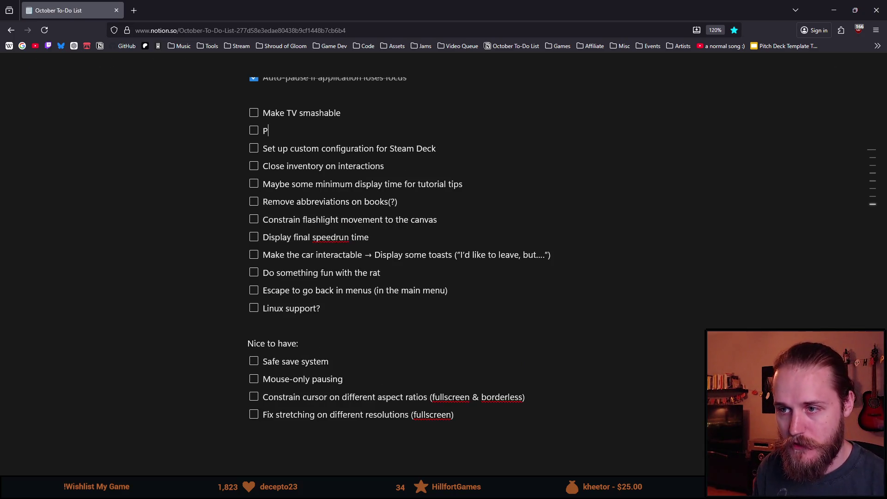
key("BackSpace")
key("BackSpace")
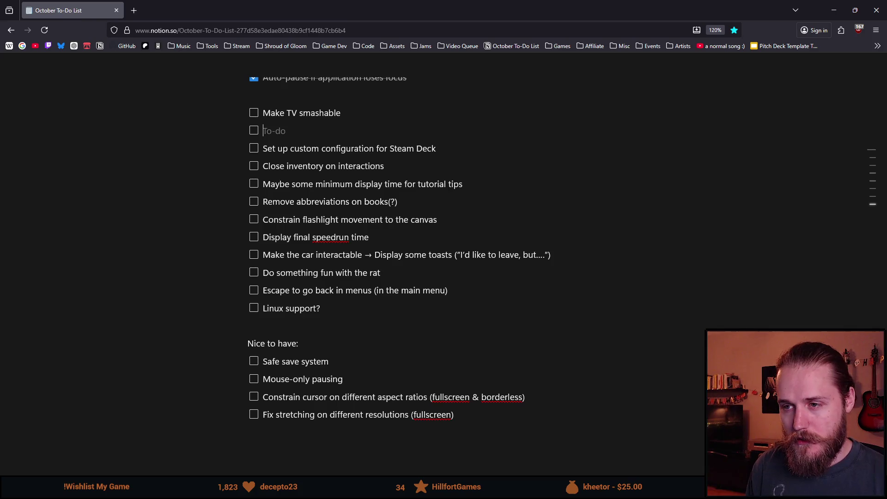
type("Add a notepad")
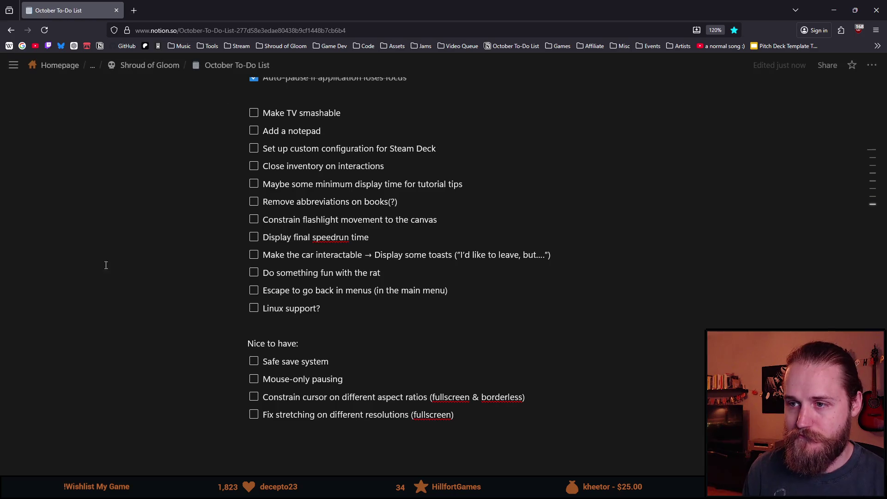
Below it, type the to-do about Journal/Notepad/Map sharing one keybinding and disabling the inventory.
scroll(247, 365, "down", 2)
scroll(249, 365, "down", 3)
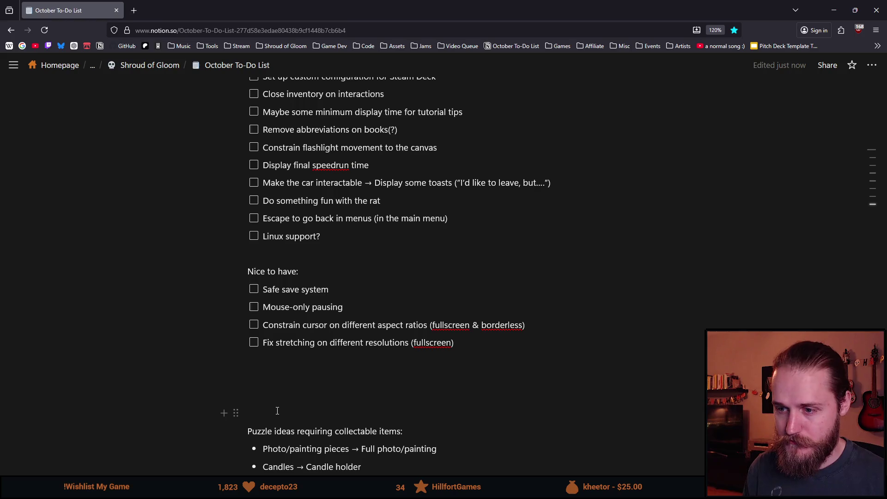
scroll(277, 410, "up", 3)
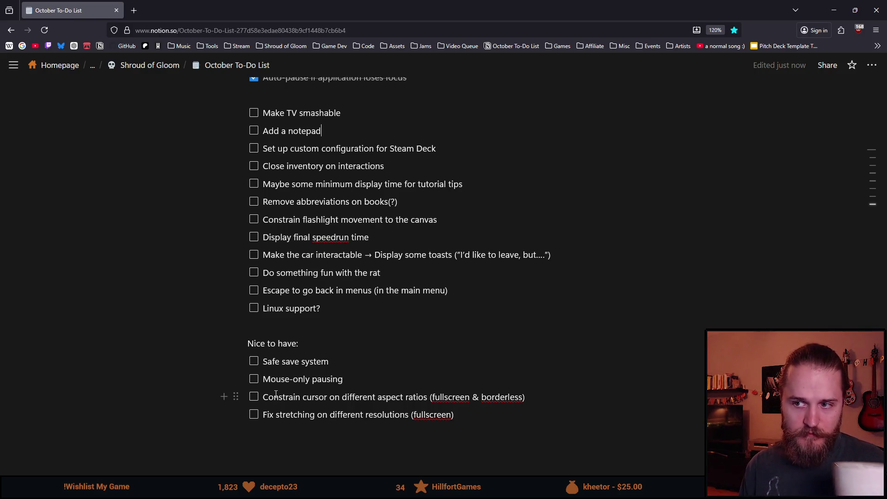
key("Return")
type("Maybe")
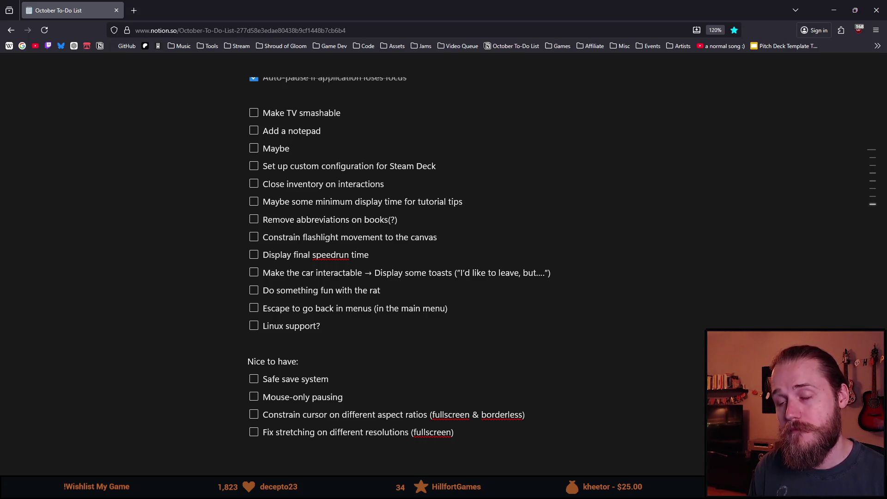
type(" put Journal/N")
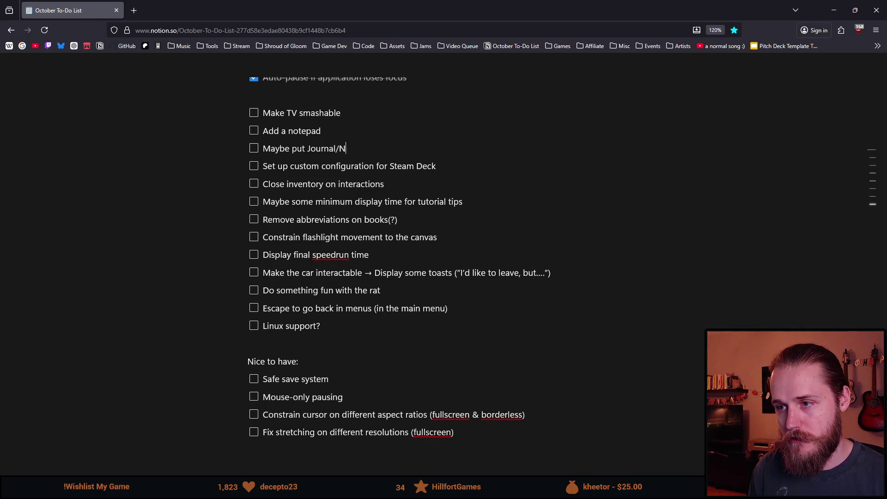
type("otepad/Map on")
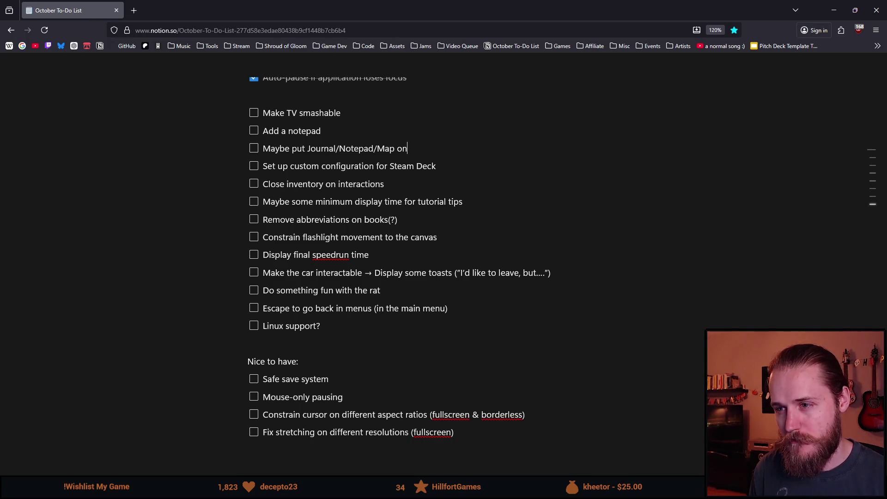
type(" the same keybinding")
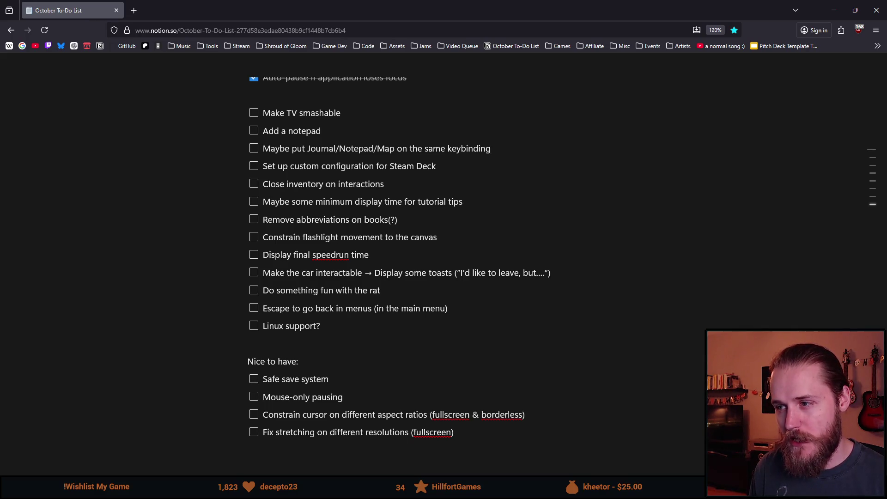
type("able the inventory, and only s")
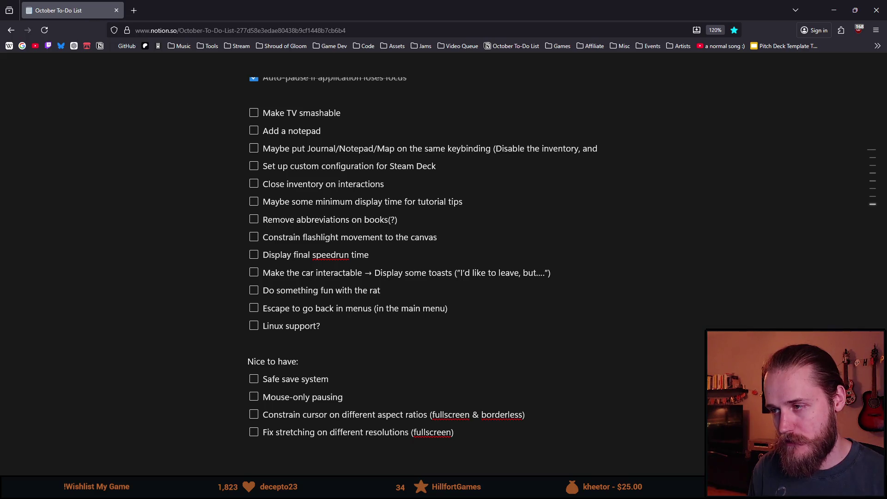
type("how t")
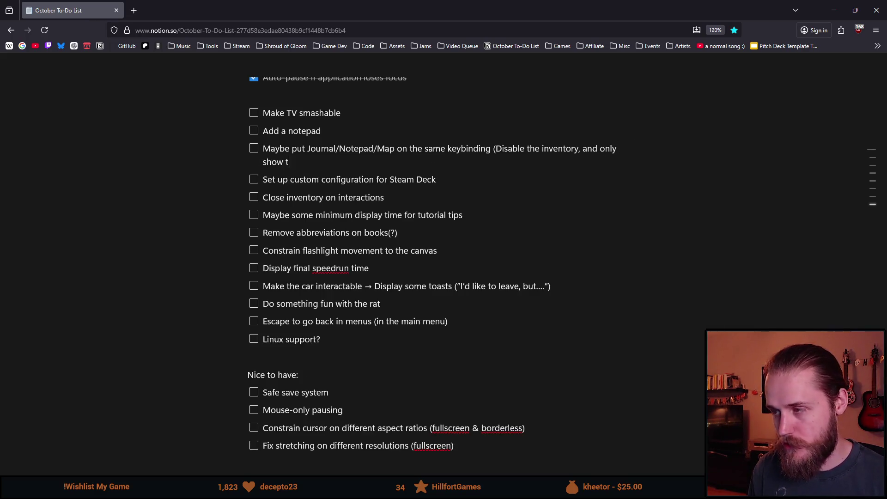
type("he tutorial once y")
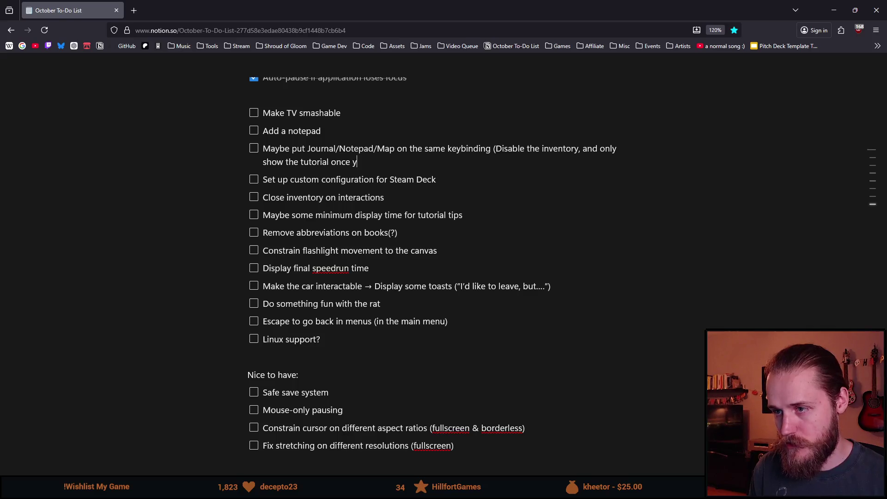
type("ou pick up the first item")
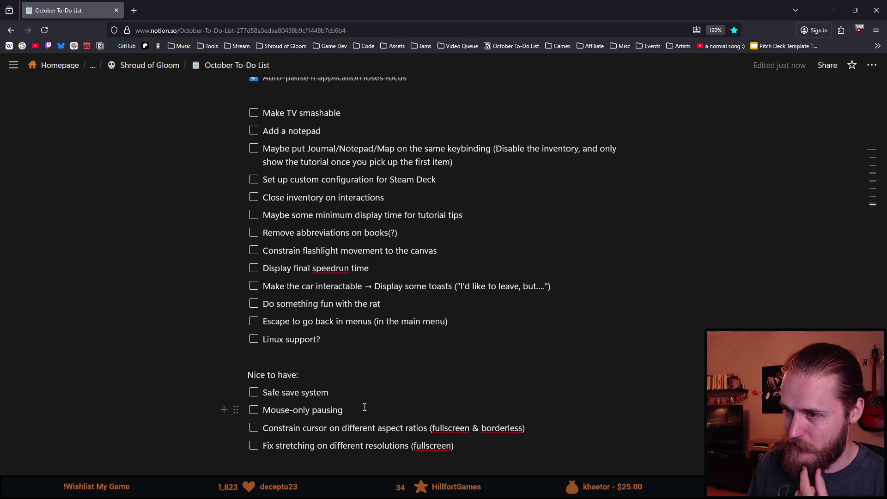
Minimise the browser, return to Unity and start Play mode, resuming from the pause menu.
left_click(834, 10)
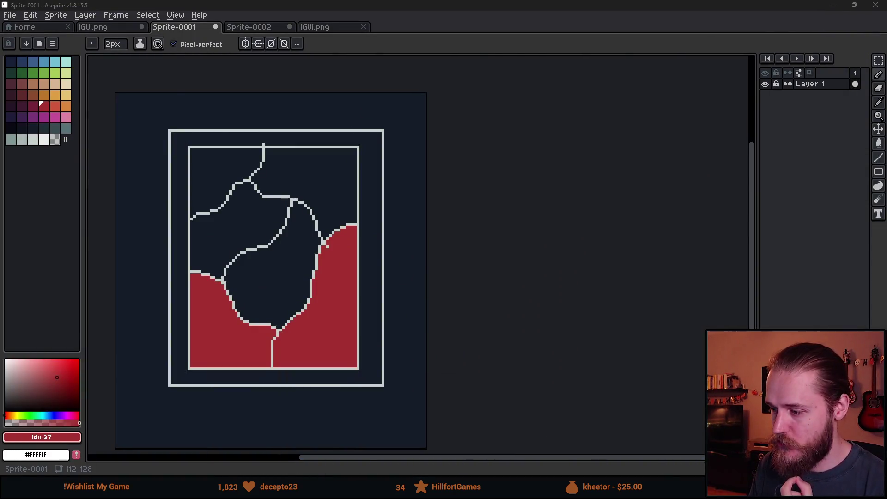
key("alt+Tab")
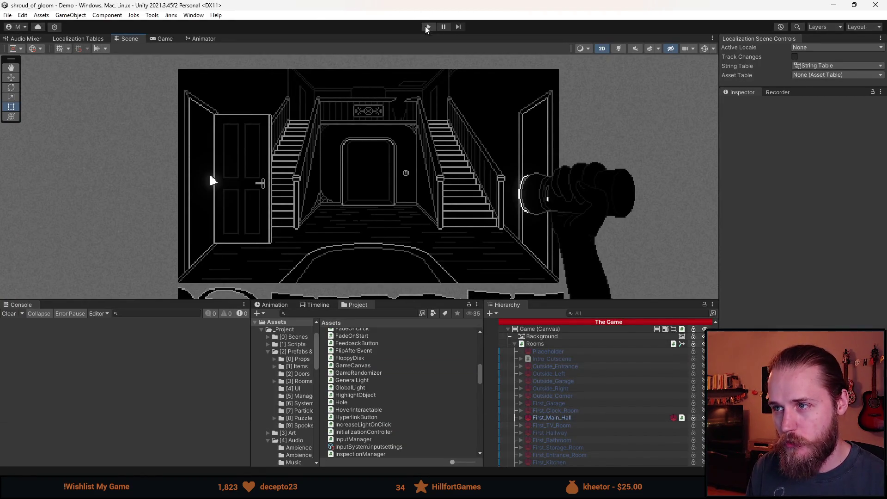
left_click(429, 27)
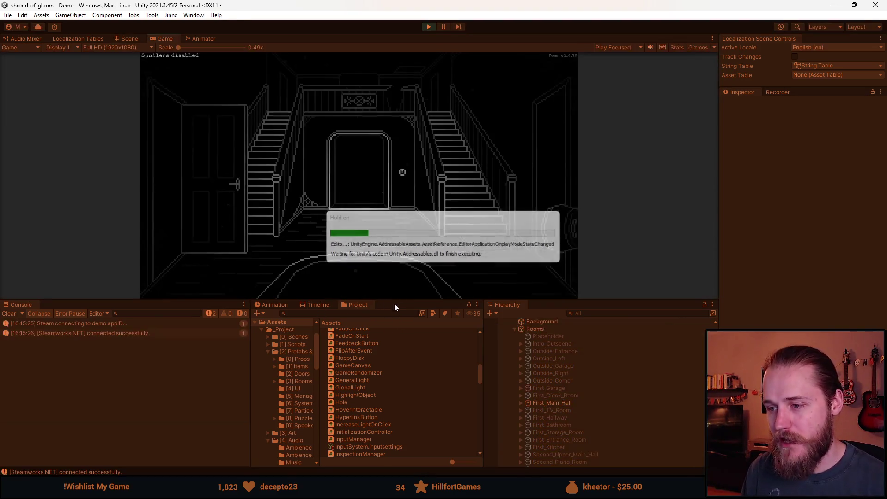
left_click(362, 214)
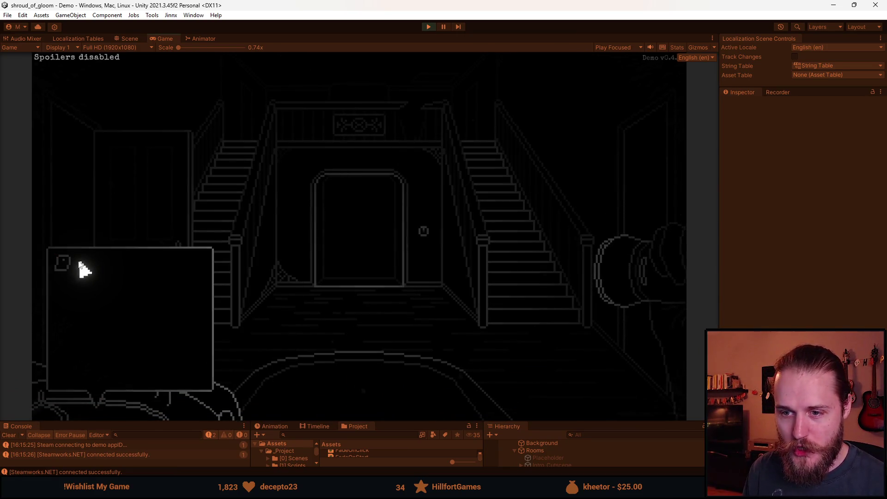
Open the Journal from the inventory, then close it back to the stair hall.
left_click(67, 260)
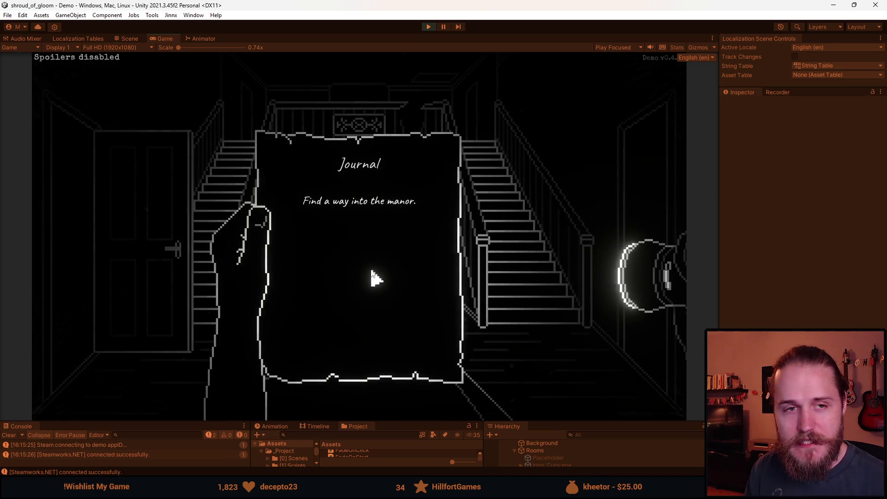
left_click(339, 330)
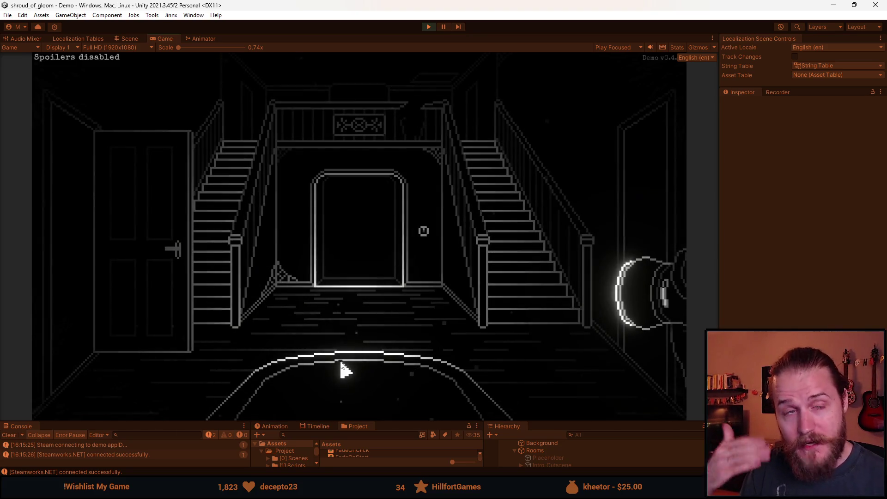
mouse_move(34, 266)
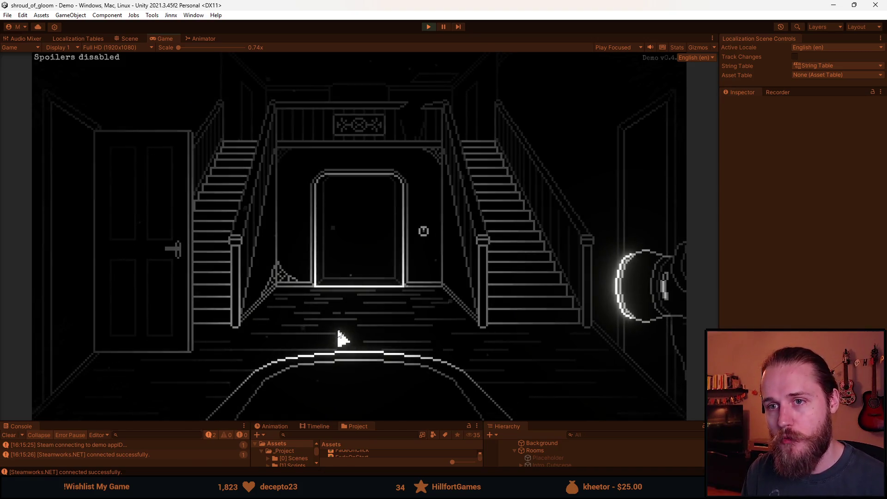
Toggle the Main Floor map, then visit the bookshelf room and come back to the stair hall.
key("m")
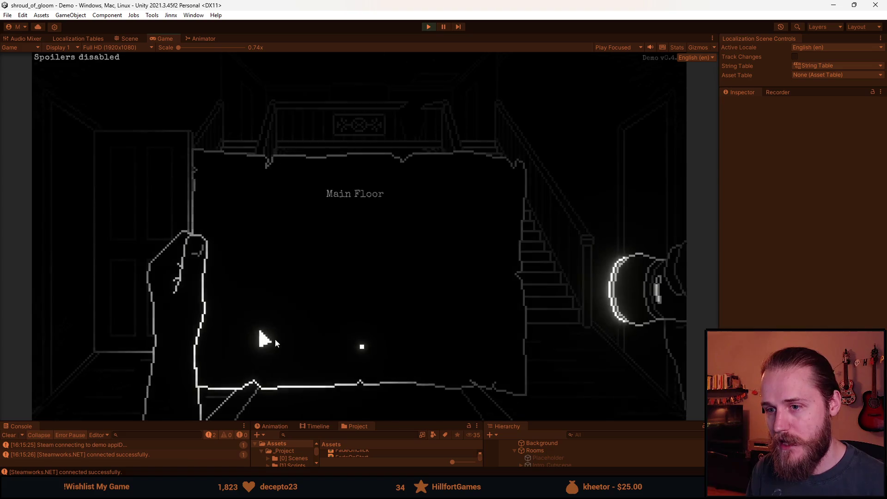
key("m")
left_click(50, 297)
left_click(132, 250)
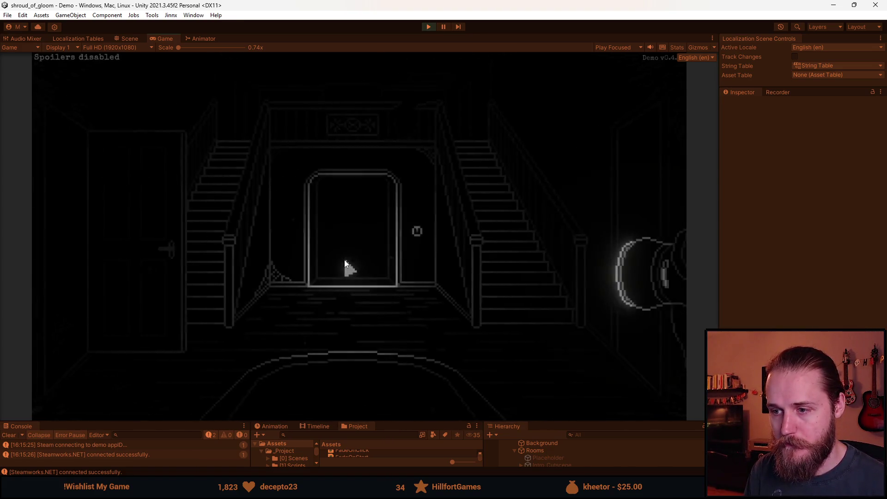
Raise and lower the Main Floor map a few more times, then pause with Esc.
key("m")
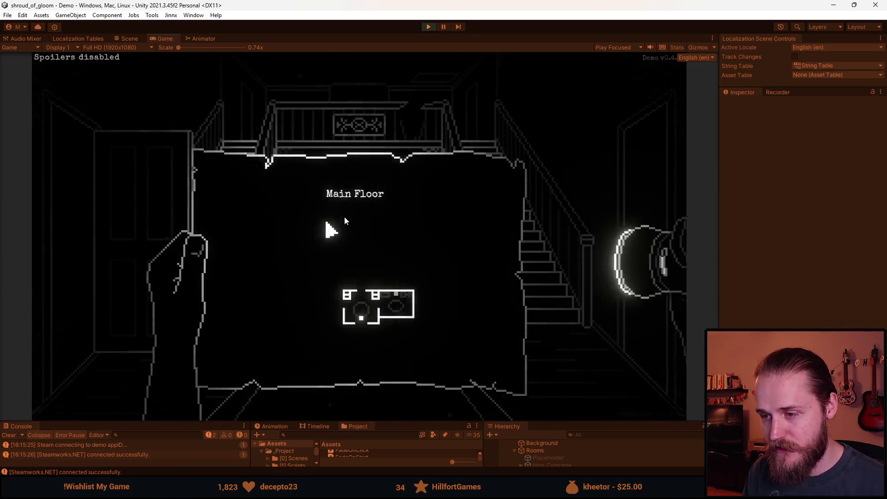
key("m")
key("m")
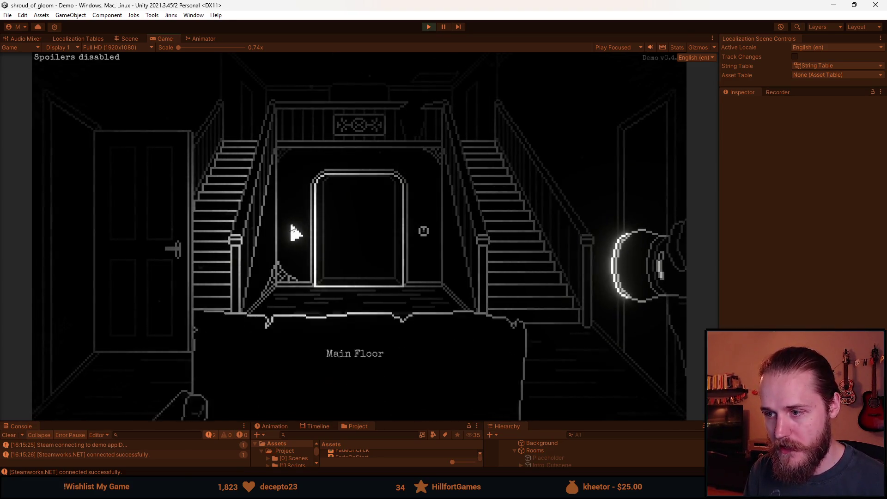
key("m")
key("m")
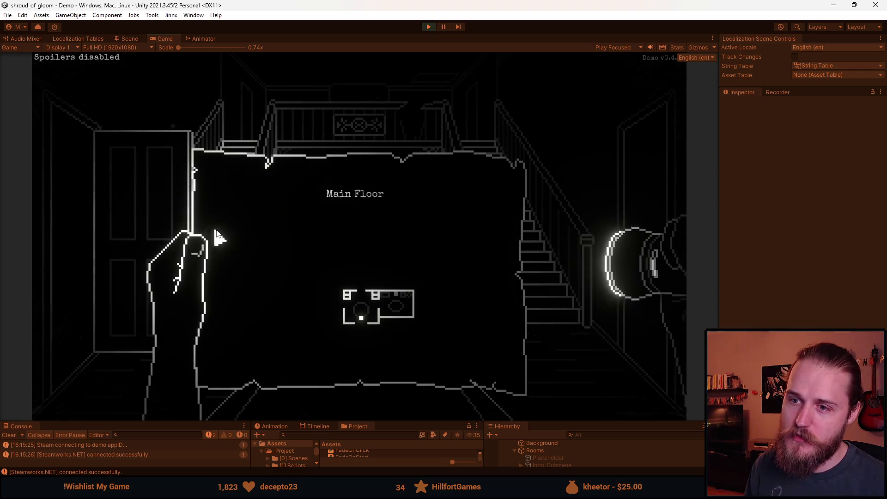
left_click(207, 238)
left_click(214, 273)
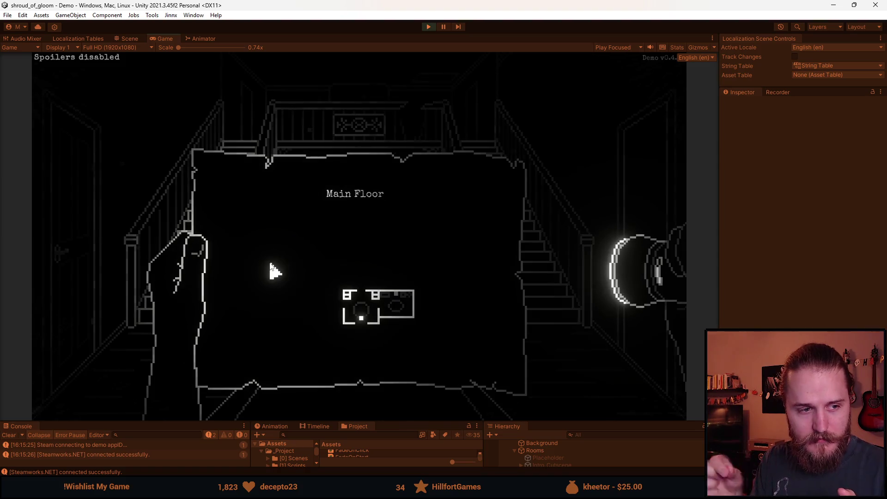
key("Escape")
key("Escape")
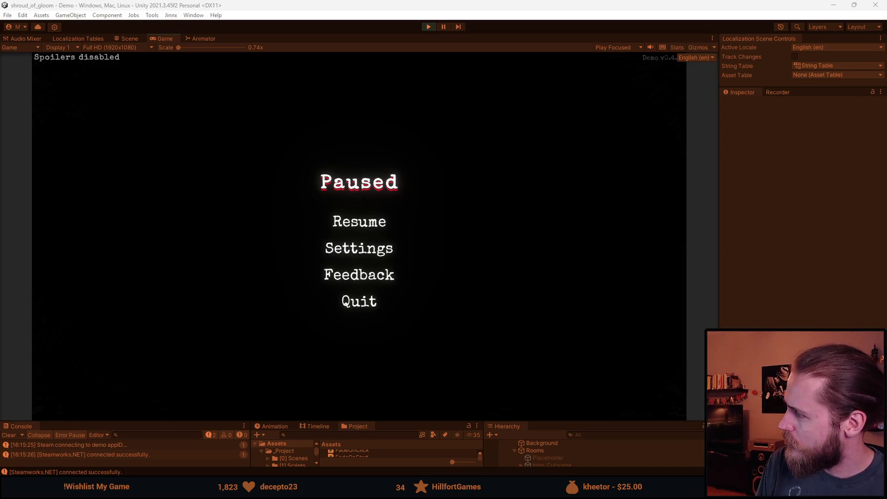
key("alt+Tab")
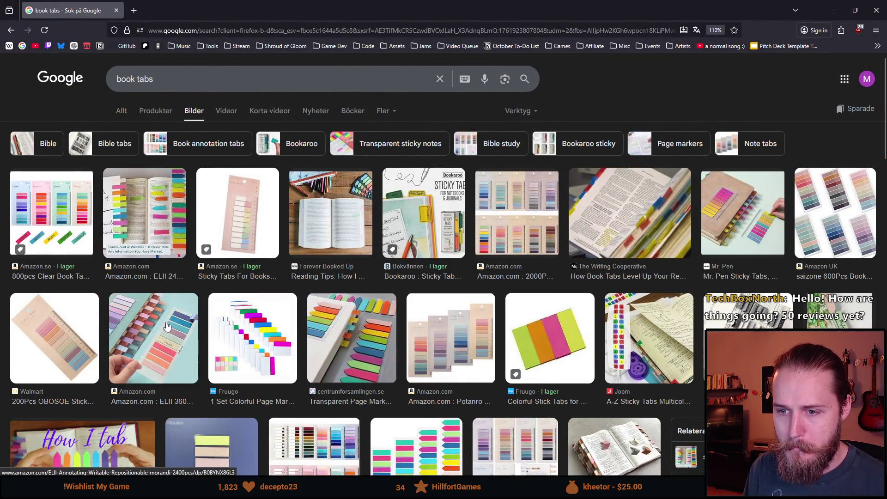
Scroll the 'book tabs' image results, preview the Floral Bible Tabs image, then return to Unity.
scroll(166, 277, "down", 5)
scroll(203, 345, "down", 7)
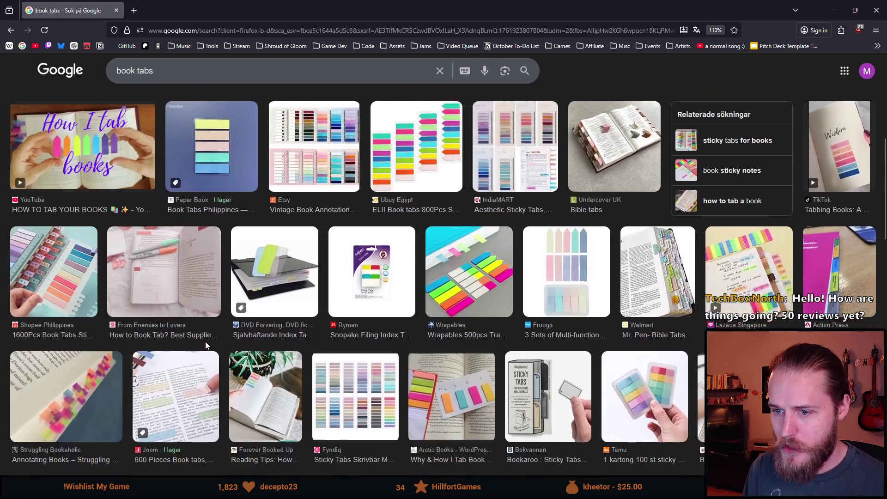
scroll(207, 345, "down", 2)
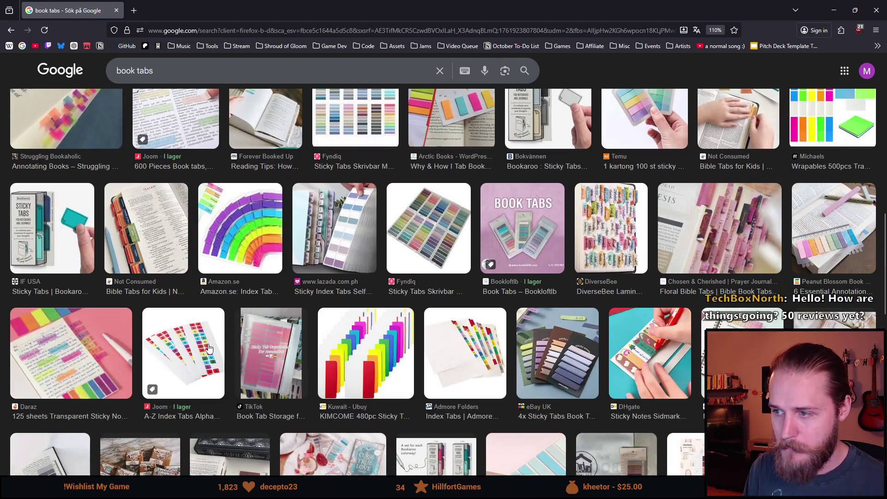
left_click(757, 242)
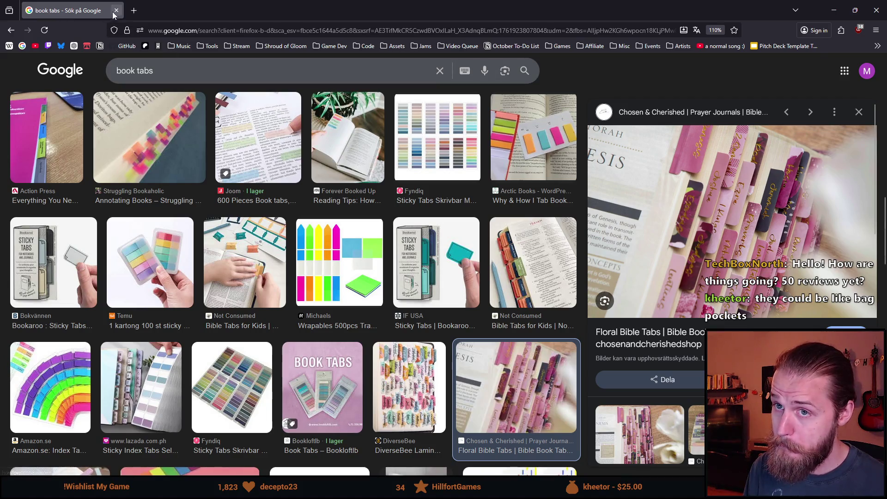
key("alt+Tab")
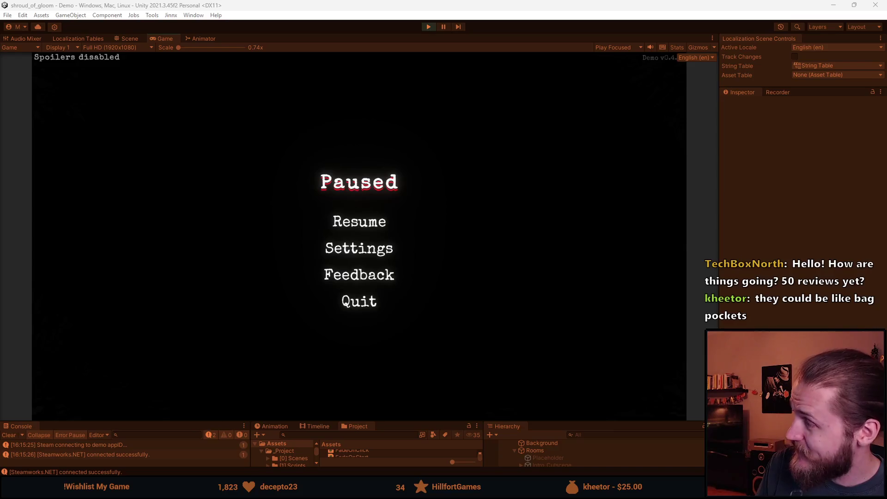
On the demo's Steam page, review the Very Positive rating from 57 reviews, then return to Unity.
key("alt+Tab")
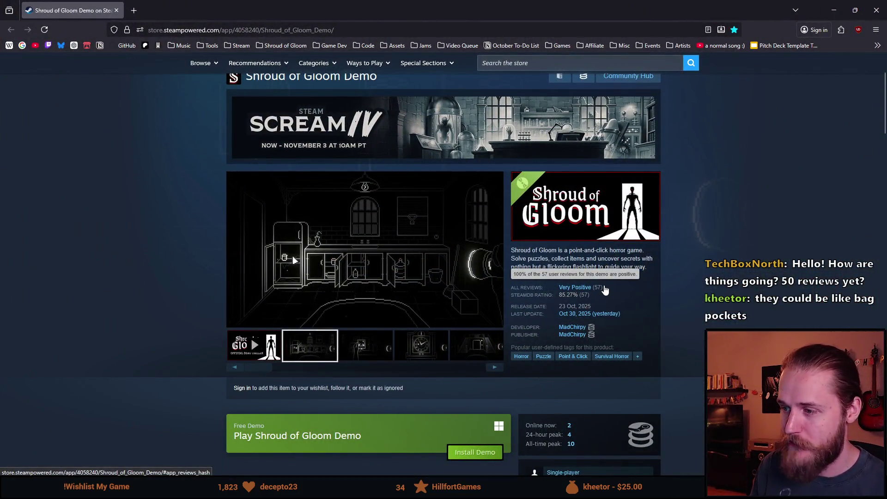
left_click_drag(559, 287, 597, 291)
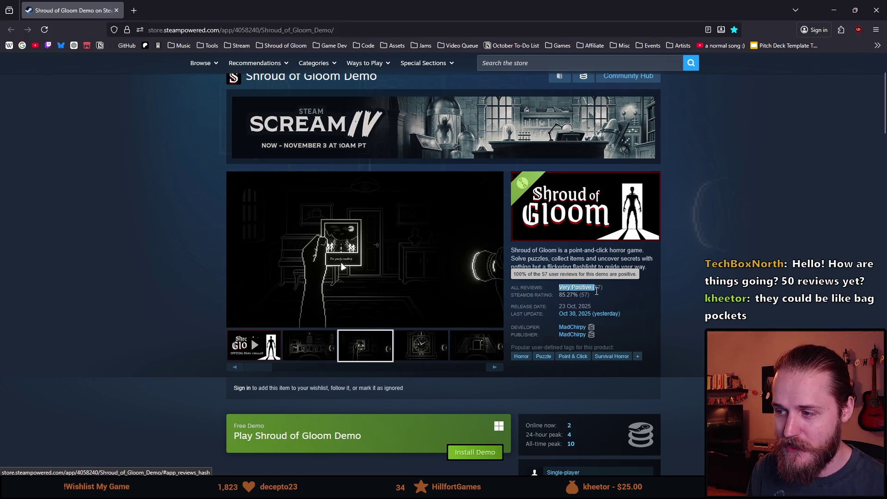
left_click(619, 289)
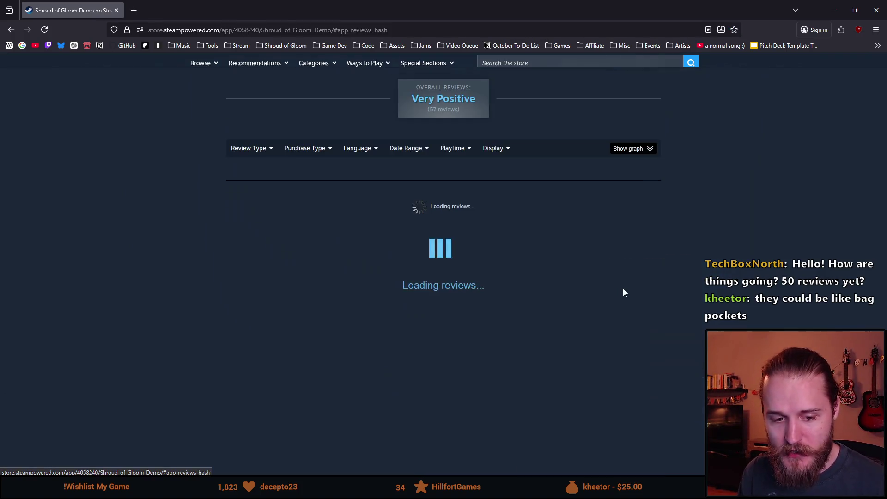
scroll(576, 290, "up", 20)
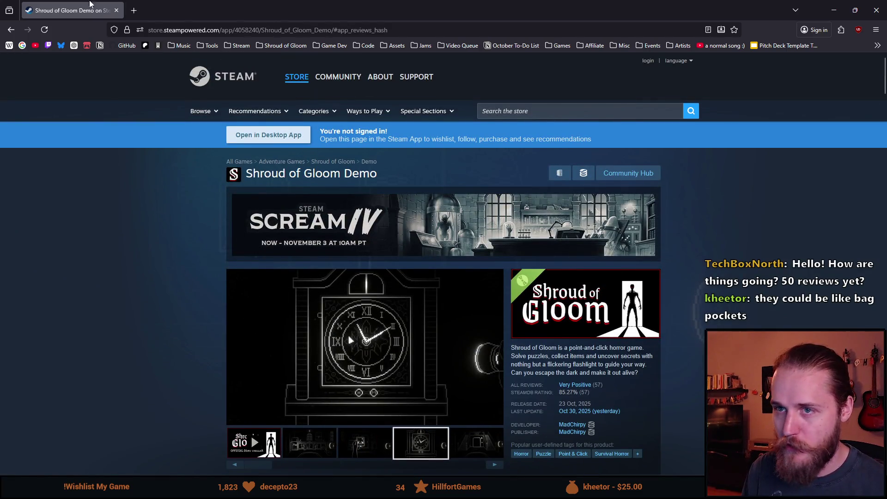
key("alt+Tab")
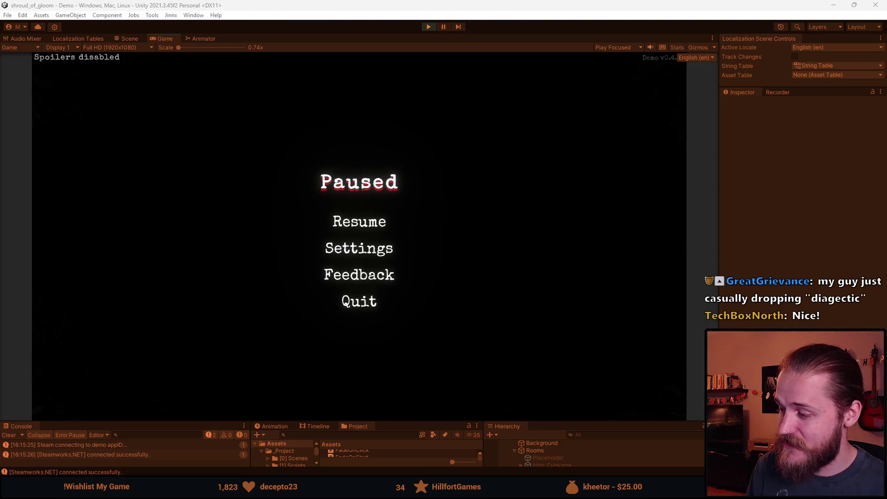
Choose Resume on the Paused menu so the Main Floor map is held up again.
key("super+n")
key("Escape")
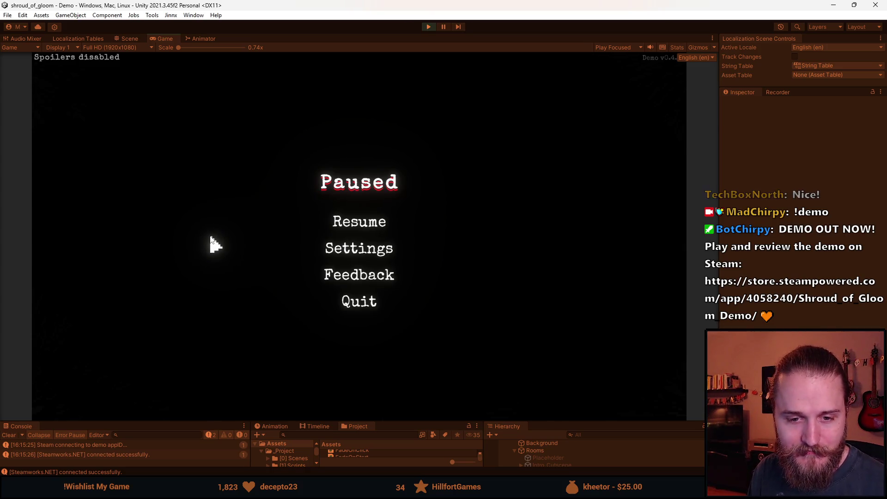
left_click(336, 226)
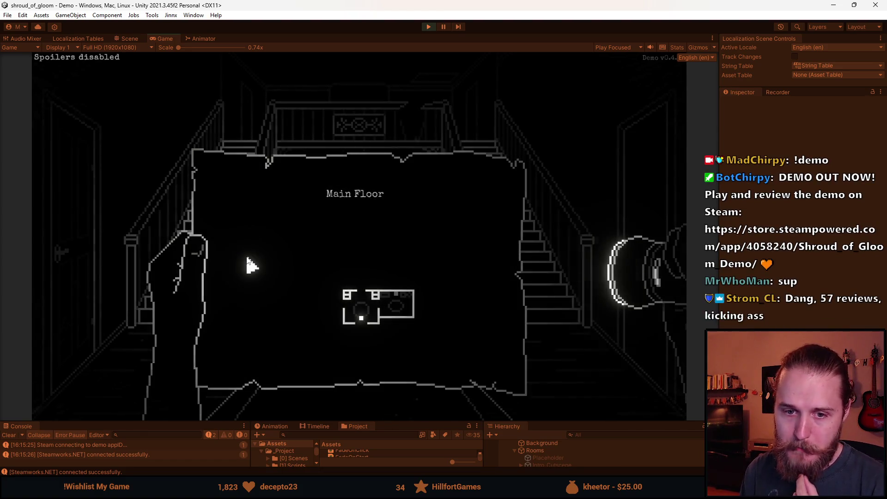
Toggle the Main Floor map down and up a few times, including with the M key.
left_click(249, 262)
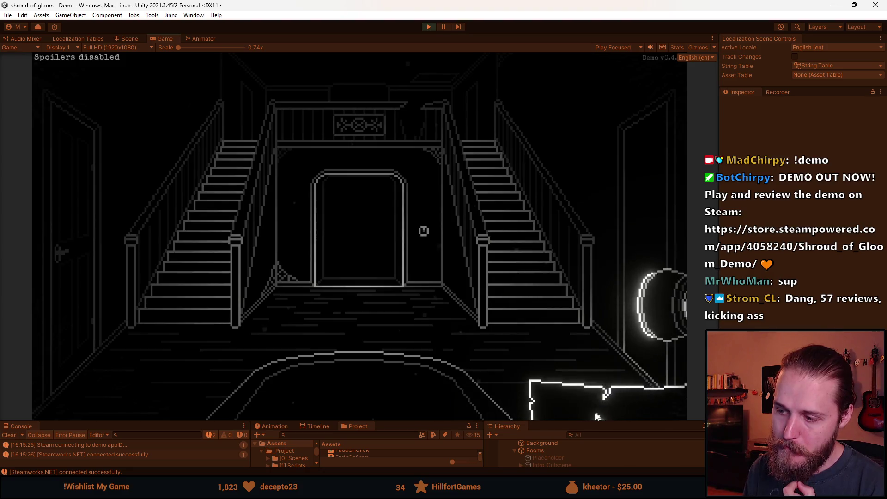
left_click(573, 407)
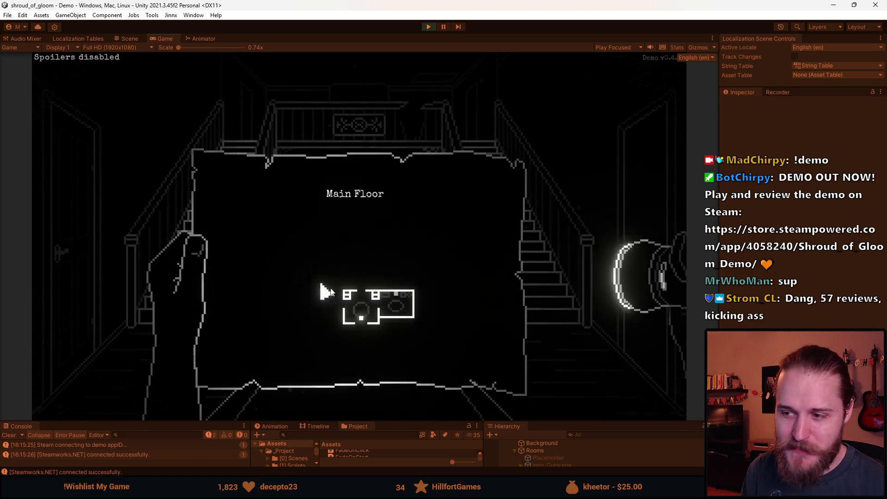
key("m")
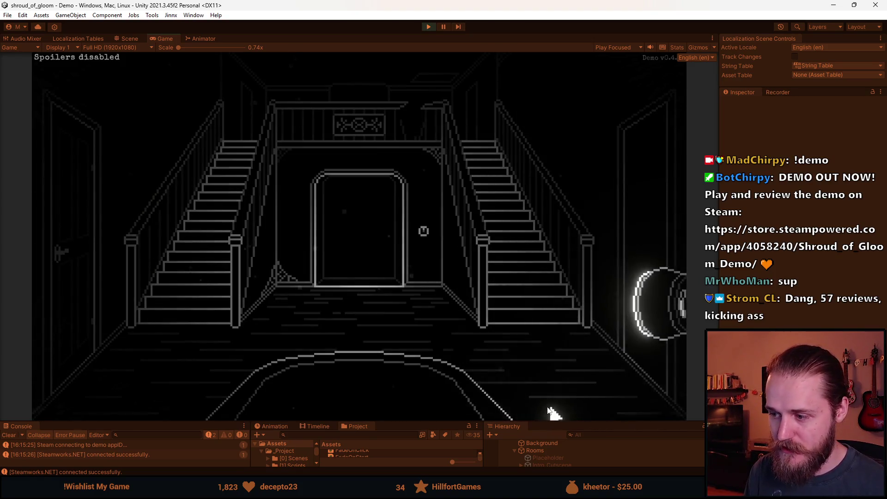
left_click(561, 415)
left_click(187, 239)
Climb to the upstairs corridor and flip the map between its Upper Floor and Main Floor pages.
left_click(187, 238)
left_click(554, 391)
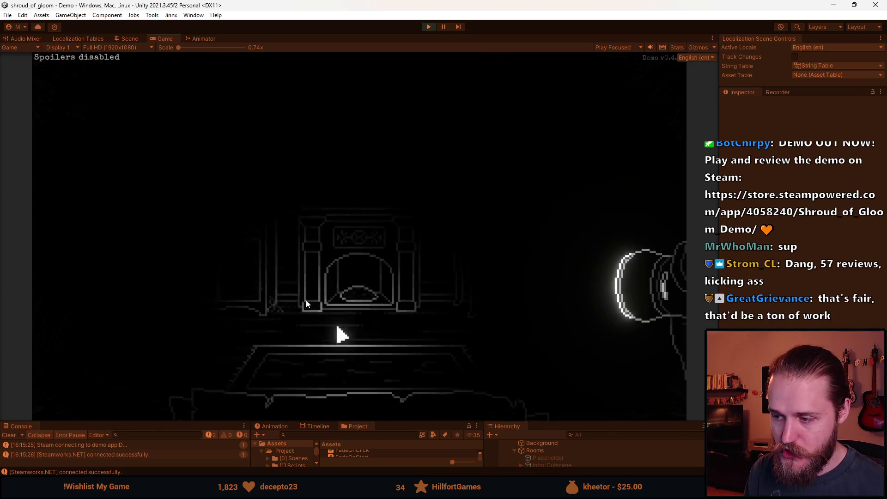
left_click(407, 224)
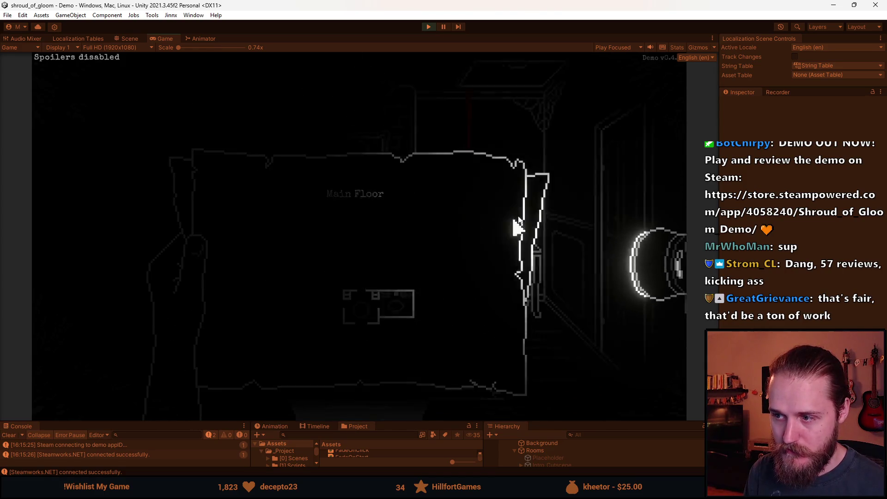
left_click(544, 207)
left_click(550, 228)
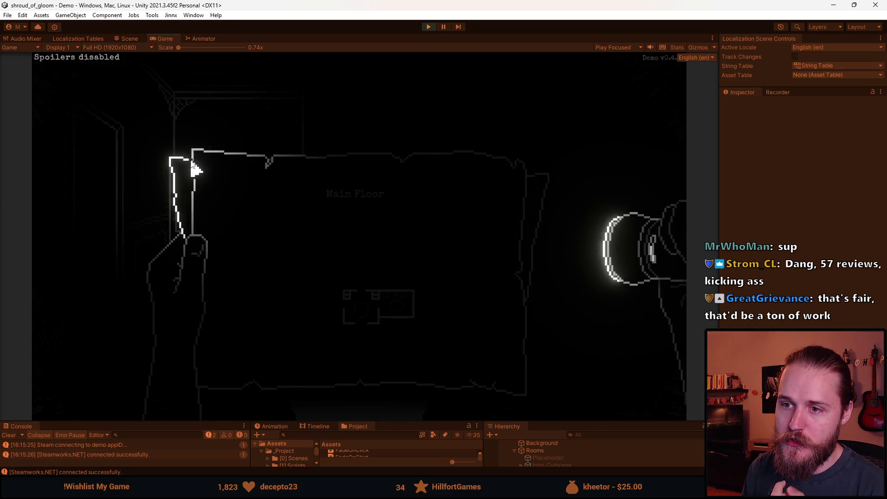
left_click(550, 225)
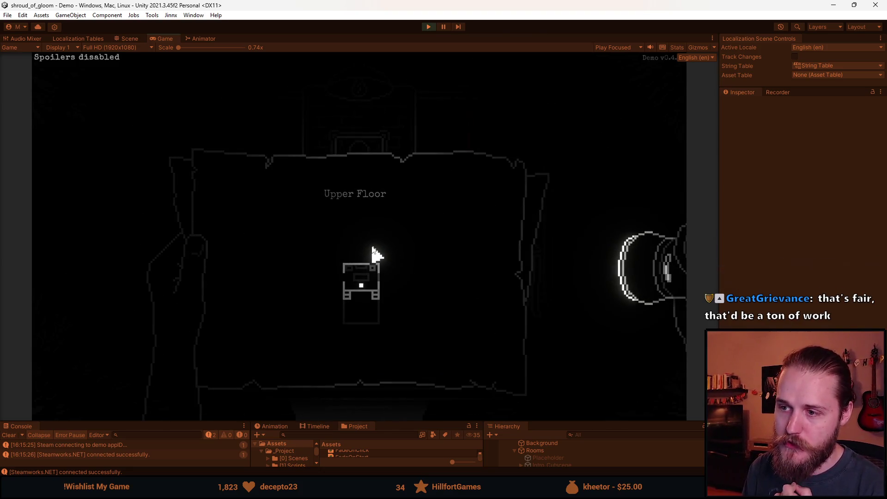
left_click(525, 228)
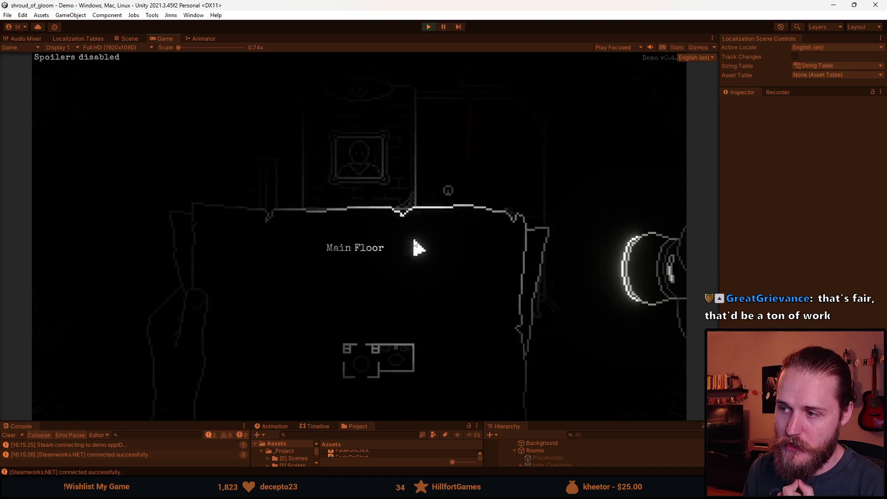
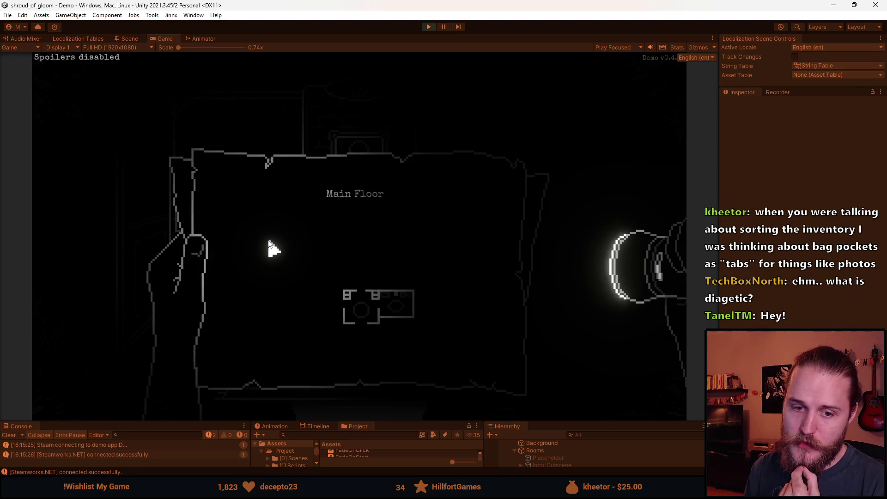
Pause the Unity game test and switch over to Aseprite.
key("Escape")
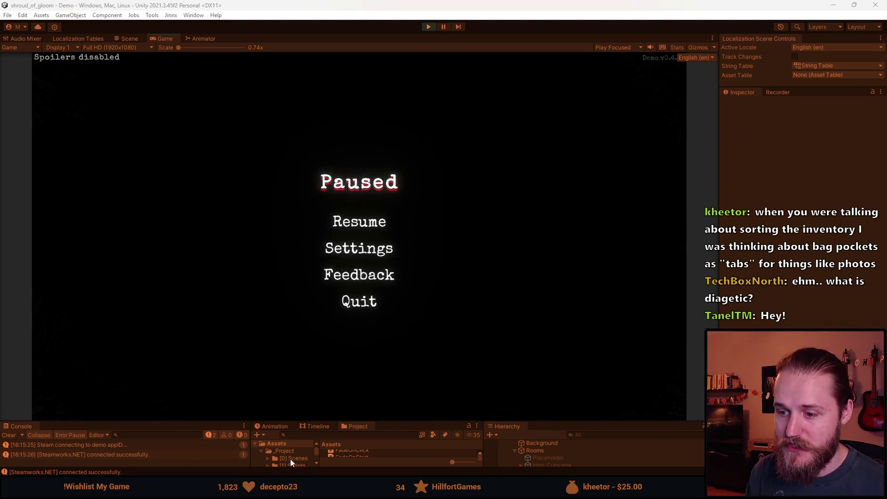
key("alt+Tab")
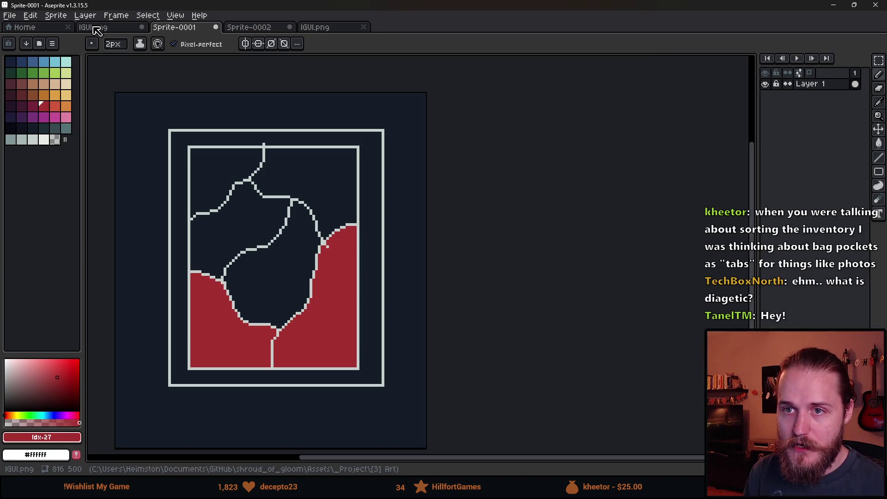
Bring up the IGUI.png sprite sheet and scroll to the speech-bubble panel.
left_click(95, 28)
scroll(220, 230, "left", 10)
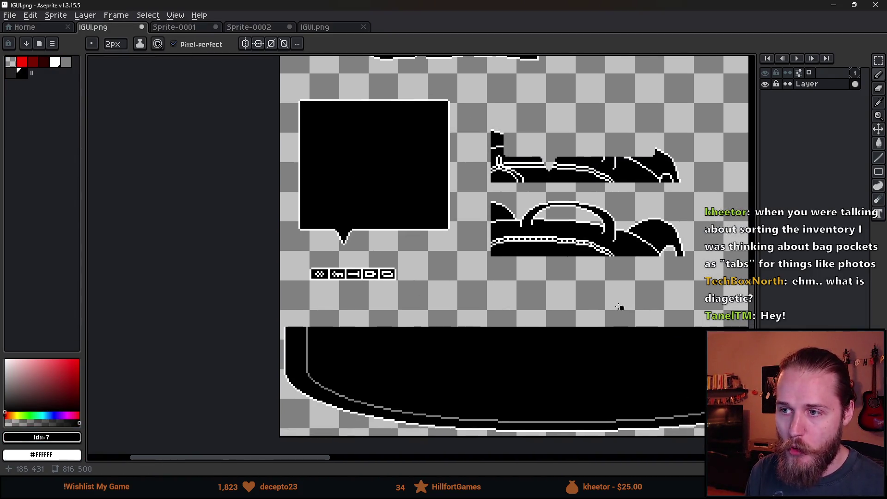
scroll(379, 255, "up", 1)
Try the selected icon strip above the bubble, then cancel the move and deselect.
key("m")
scroll(333, 258, "up", 1)
left_click_drag(267, 254, 485, 328)
scroll(458, 310, "up", 5)
mouse_move(423, 451)
left_mouse_down()
mouse_move(412, 148)
mouse_move(394, 103)
left_mouse_up()
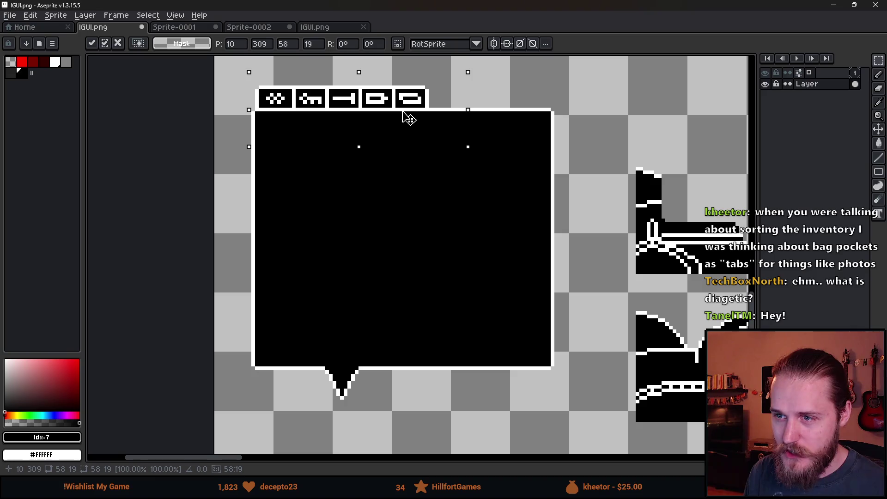
scroll(408, 119, "down", 2)
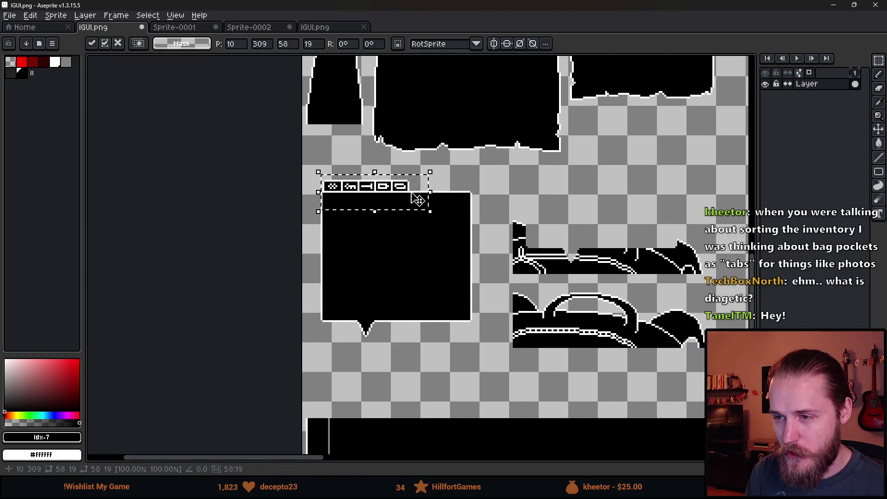
scroll(410, 223, "up", 1)
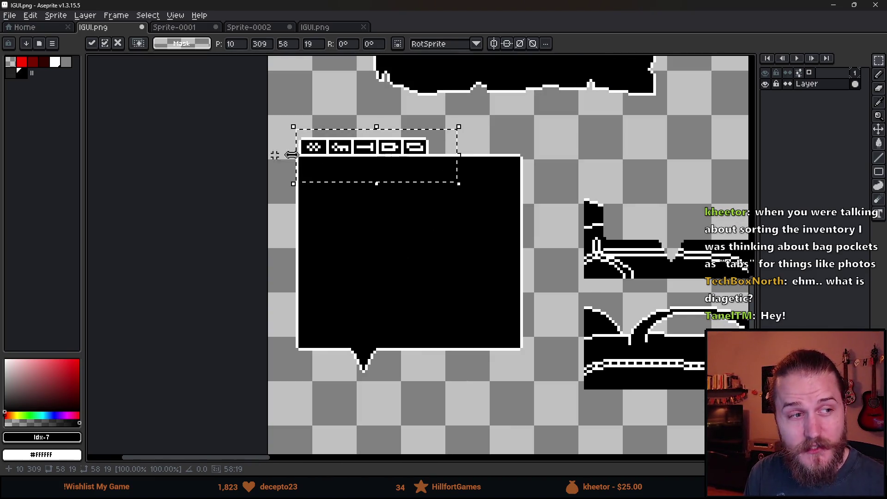
key("Escape")
key("ctrl+d")
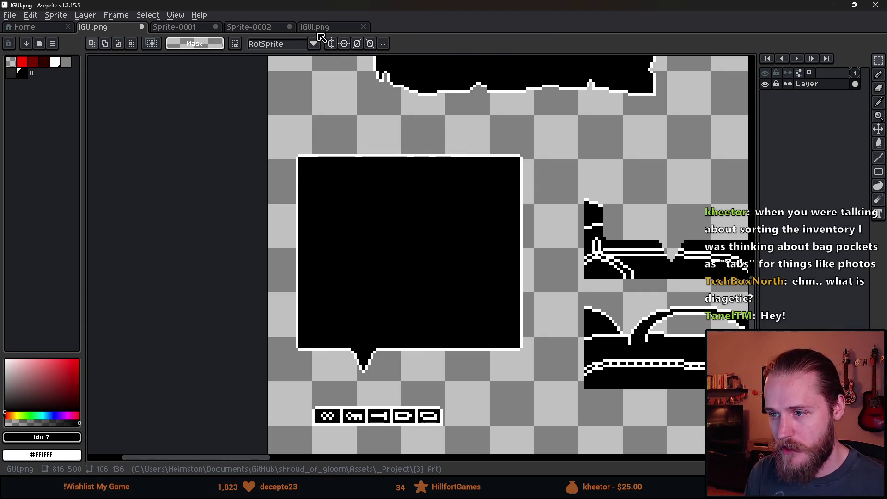
scroll(515, 208, "up", 5)
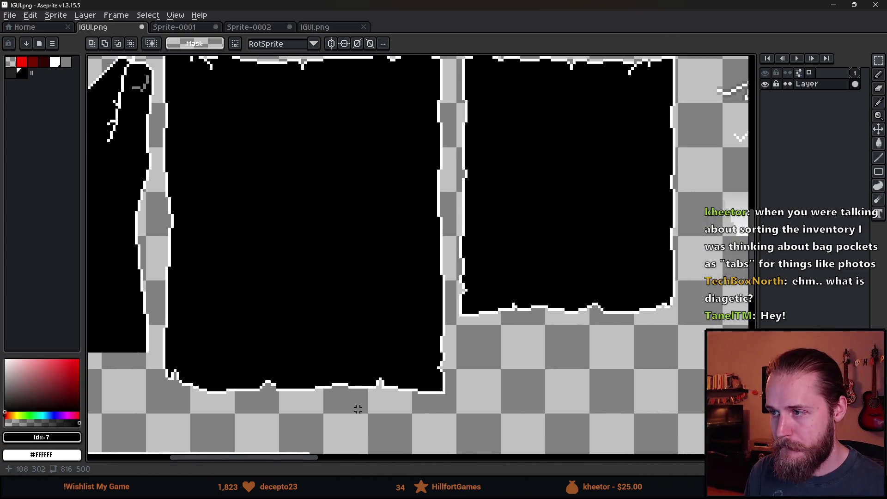
scroll(351, 419, "down", 4)
scroll(428, 297, "up", 5)
Add a new layer for the tabs and set the Pencil colour to grey.
left_click_drag(427, 297, 404, 224)
key("shift+n")
scroll(404, 224, "up", 1)
key("i")
left_click(334, 223)
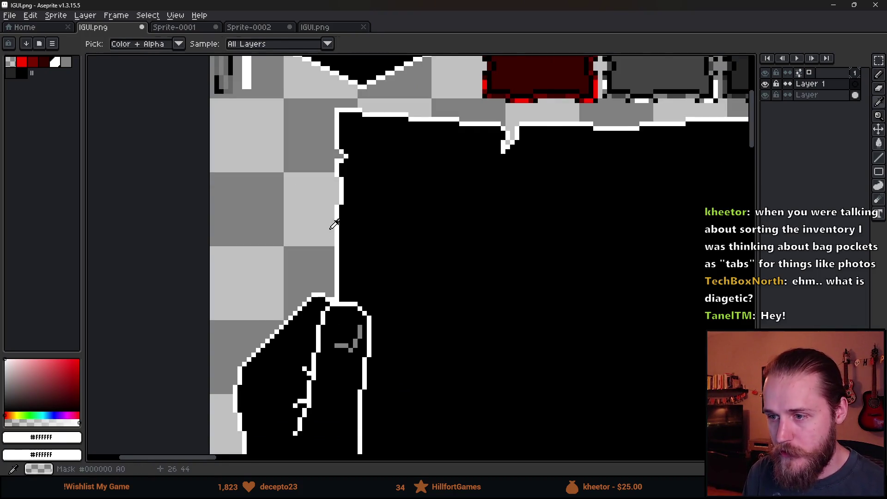
scroll(334, 224, "up", 1)
key("b")
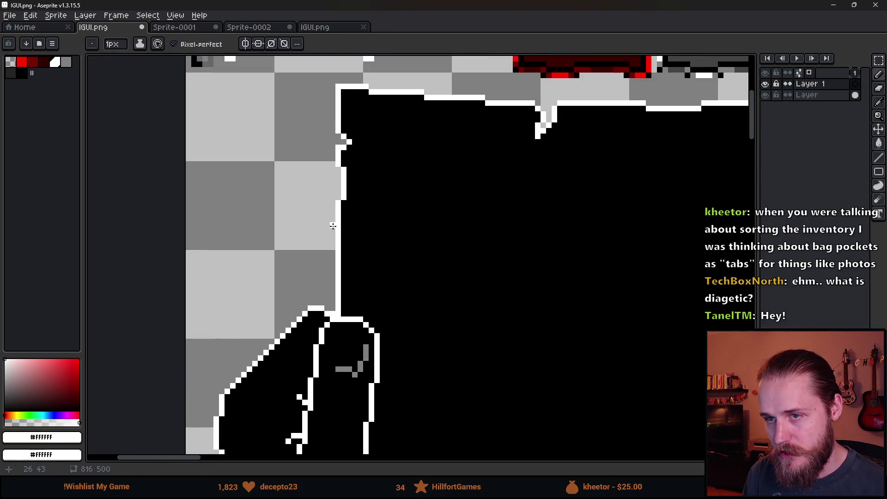
key("bracketright")
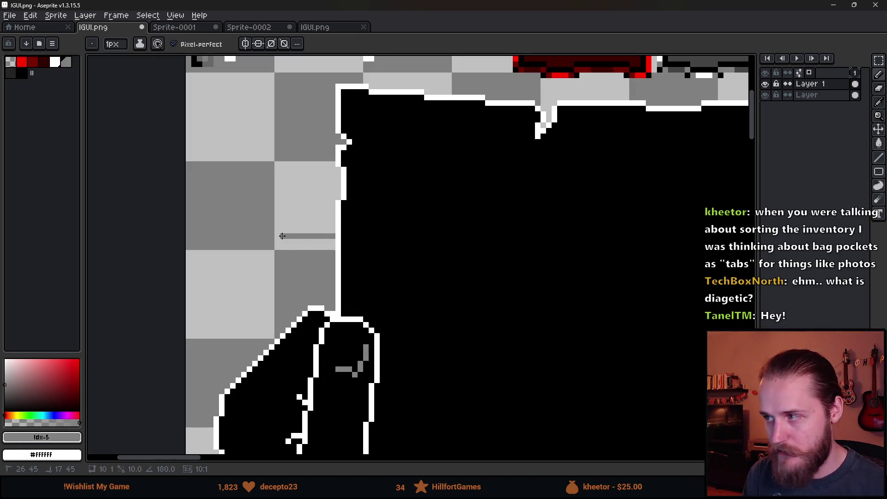
Add a bottom layer and draw the grey tab's top edge.
key("shift+n")
left_click_drag(846, 94, 834, 123)
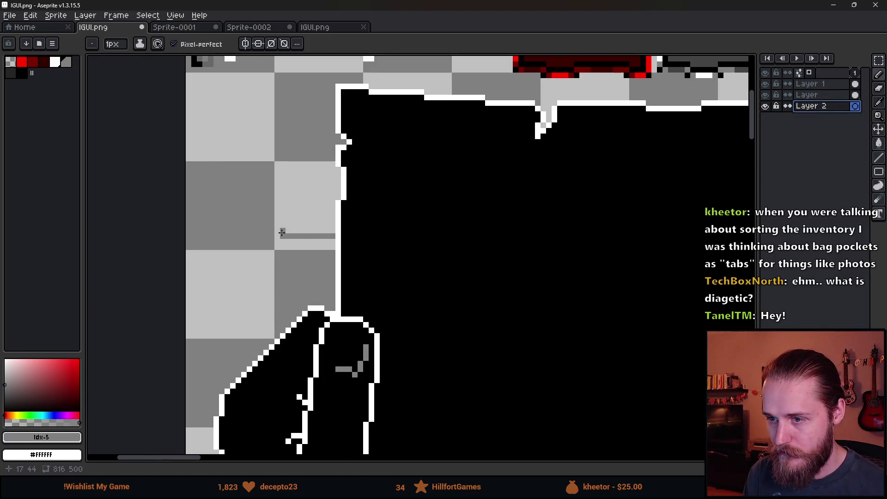
left_click(278, 237, "shift")
left_click(264, 266, "shift")
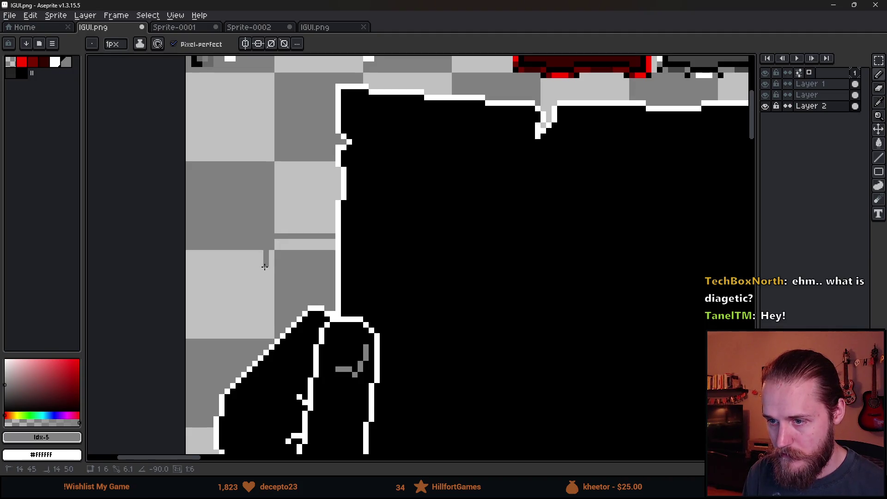
key("ctrl+z")
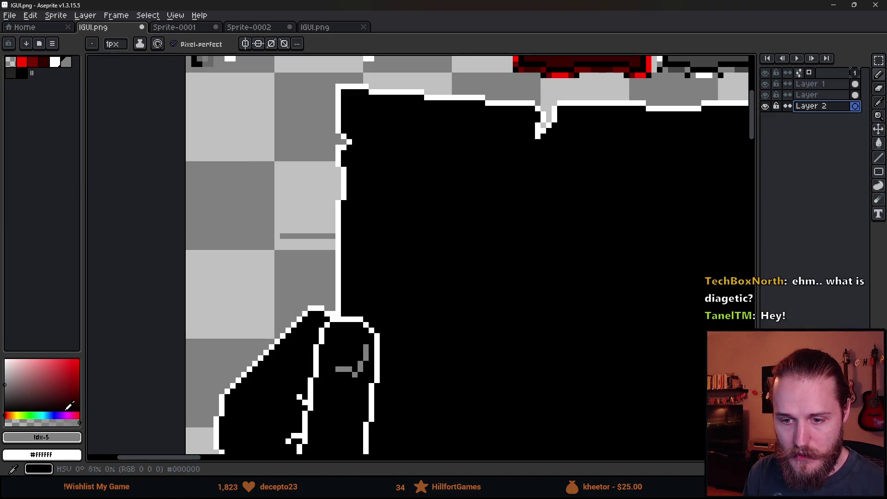
Fill the sheet's transparent background purple with the Paint Bucket.
left_click(67, 415)
left_click(68, 386)
key("g")
left_click(244, 313)
On Layer 1, extend the tab's top edge left and close the outline with a bottom edge.
left_click(808, 95)
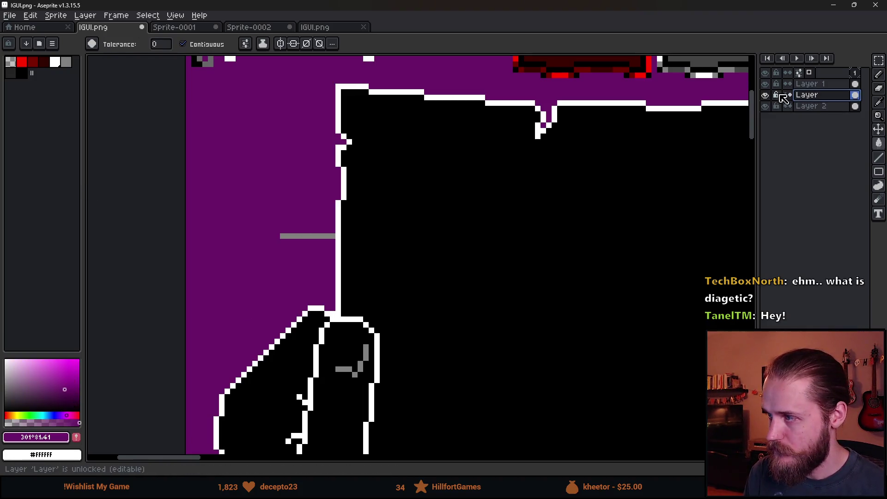
left_click(769, 84)
key("b")
left_click(272, 240, "alt")
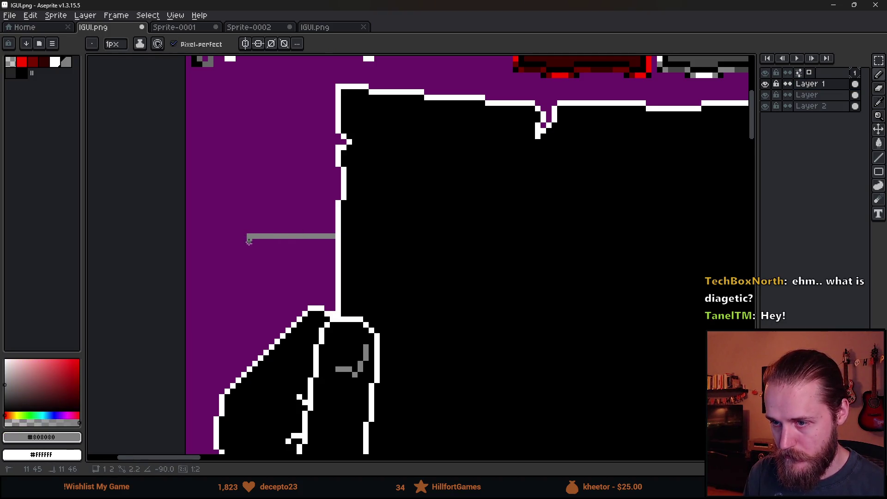
key("e")
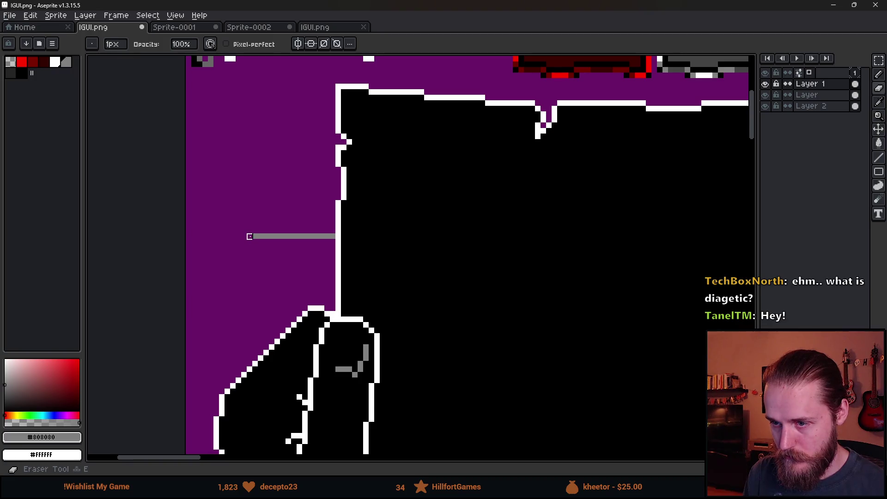
key("b")
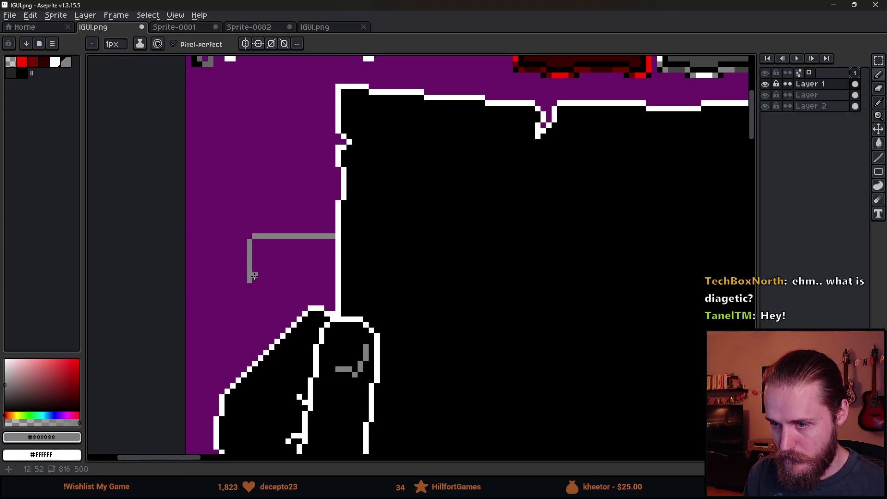
left_click(333, 275)
scroll(334, 275, "down", 5)
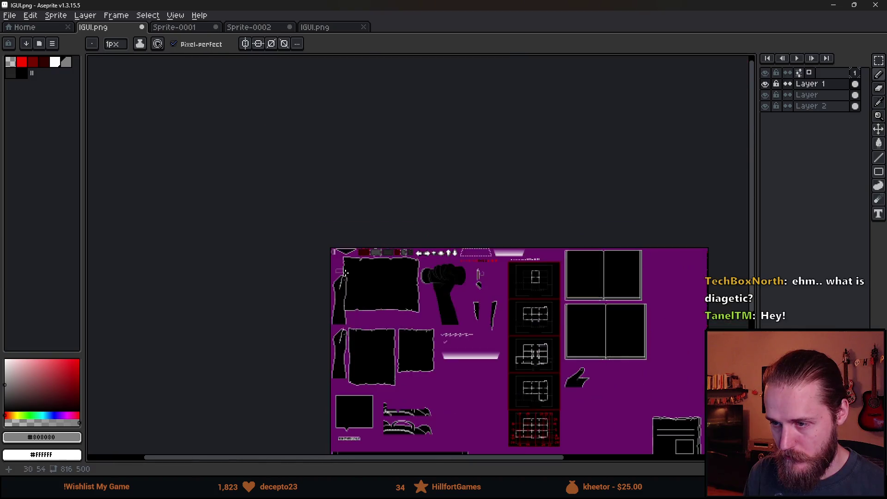
scroll(354, 276, "up", 3)
scroll(278, 215, "up", 3)
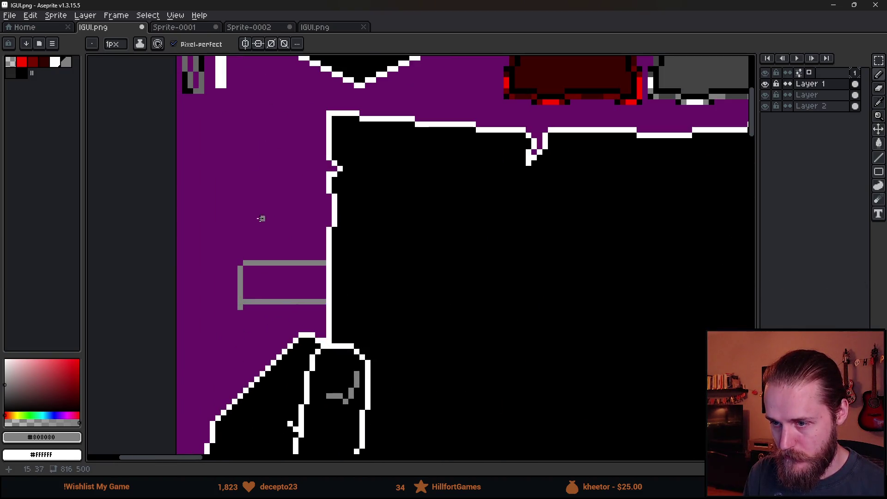
Erase the tab's top-left corner pixel to round it off.
key("e")
left_click(246, 263)
scroll(366, 282, "down", 1)
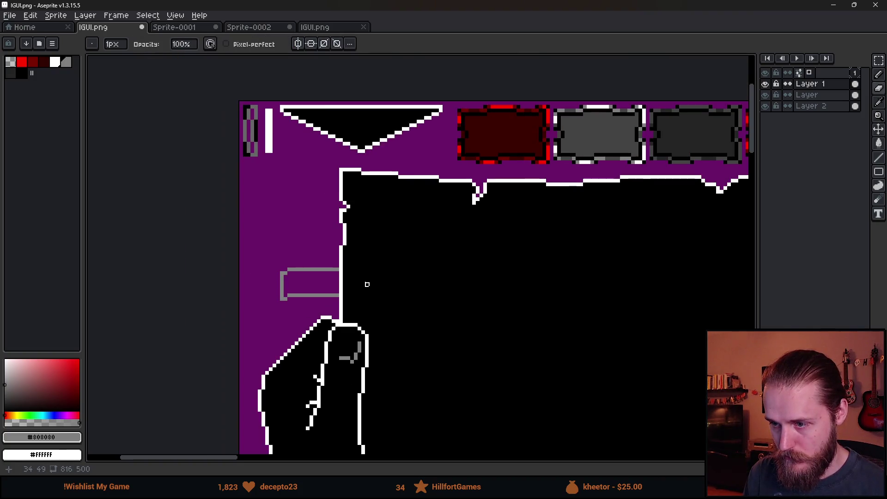
scroll(311, 266, "up", 1)
Fill the inside of the grey tab outline black.
key("m")
left_click_drag(236, 256, 354, 330)
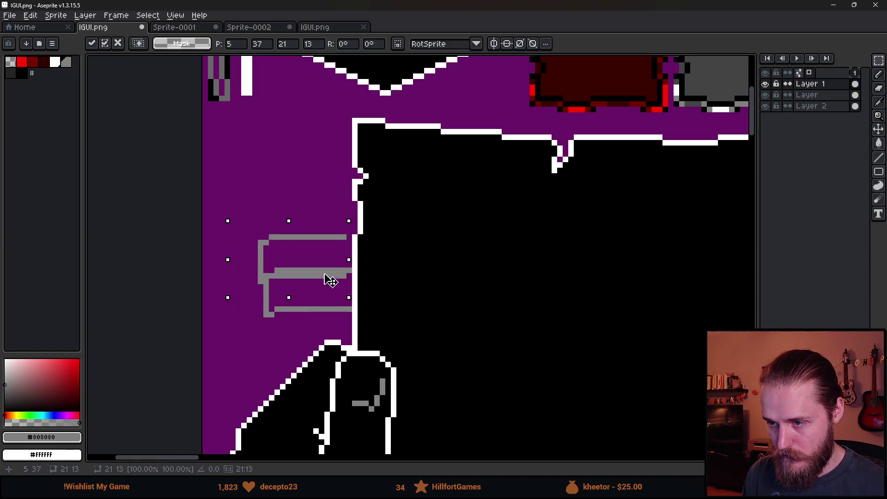
left_click(418, 291, "alt")
key("g")
left_click(304, 288)
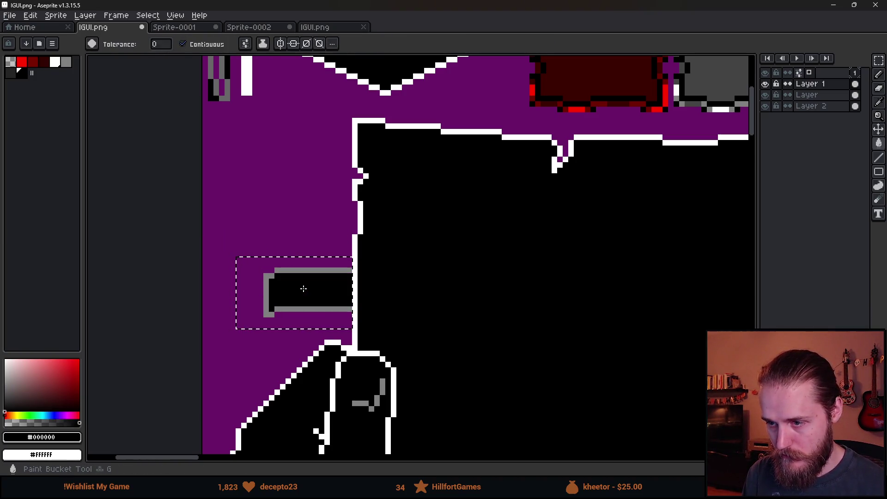
Duplicate the tab into copies stacked above the original.
key("m")
mouse_move(307, 295)
left_mouse_down()
mouse_move(307, 311)
mouse_move(291, 250)
mouse_move(311, 256)
mouse_move(310, 317)
mouse_move(311, 174)
mouse_move(344, 184)
left_mouse_up()
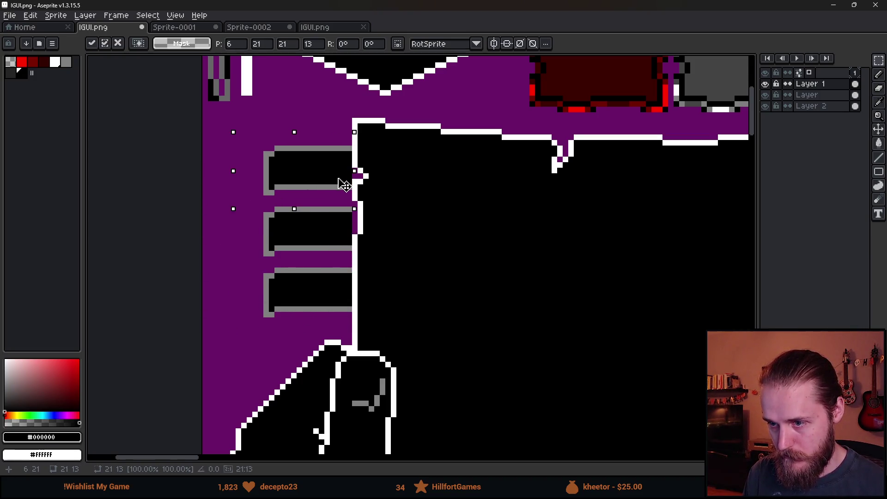
key("ctrl+d")
scroll(332, 174, "up", 1)
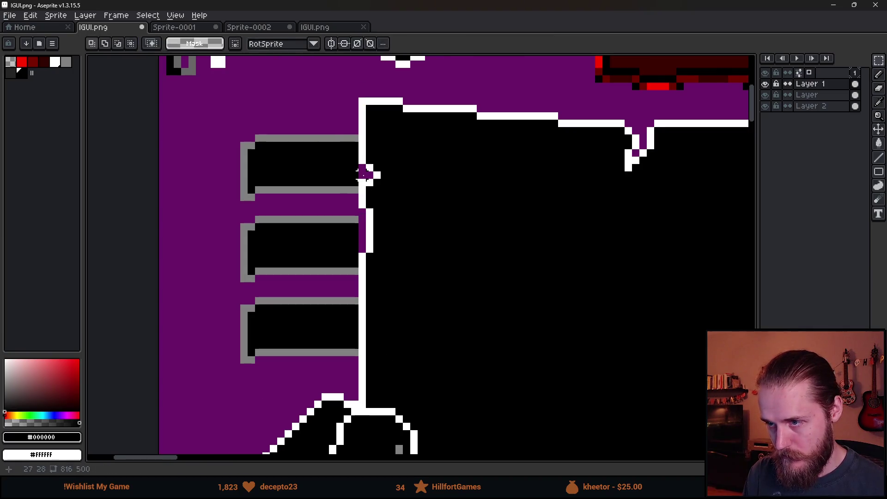
Paint the stray purple pixel at the paper junction black.
key("g")
left_click(364, 175)
key("ctrl+z")
key("b")
left_click(362, 168)
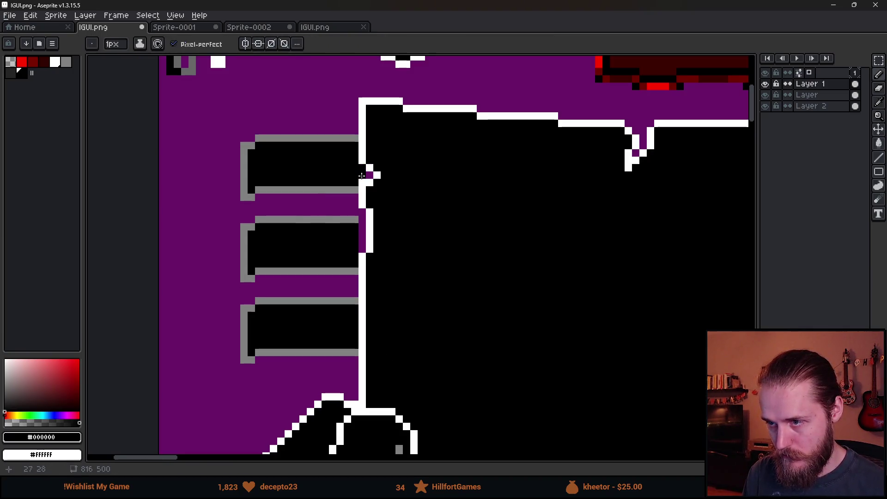
Recolour the top tab's top, left and bottom borders white.
key("alt")
left_click(360, 220, "alt")
left_click(362, 139, "alt")
key("g")
left_click(301, 139)
left_click(251, 145)
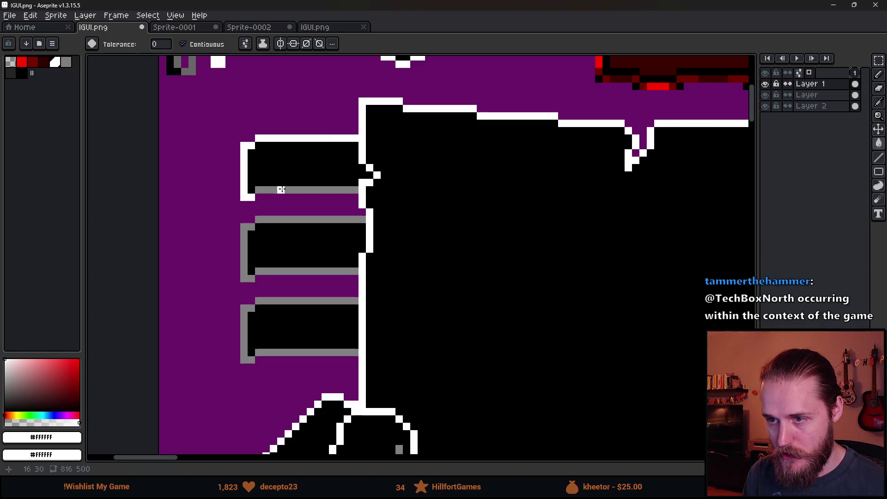
left_click(278, 190)
scroll(378, 231, "down", 4)
scroll(415, 232, "up", 1)
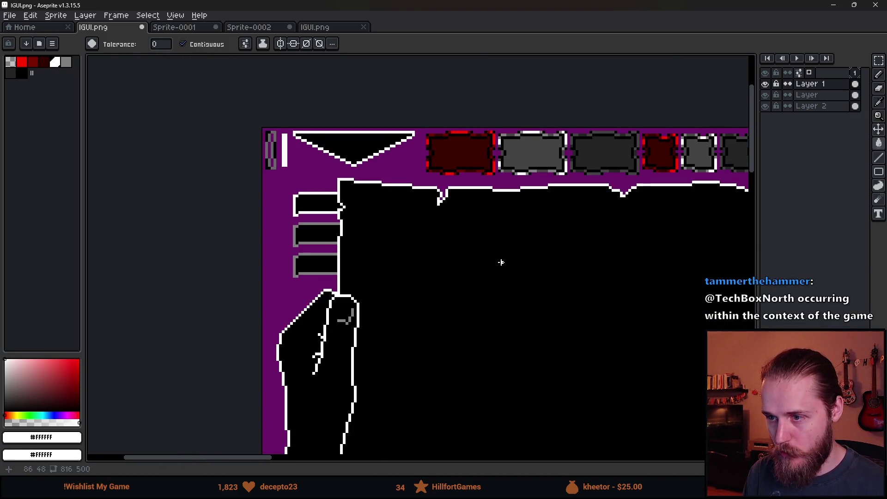
scroll(501, 261, "down", 1)
left_click_drag(500, 261, 307, 228)
scroll(220, 210, "up", 3)
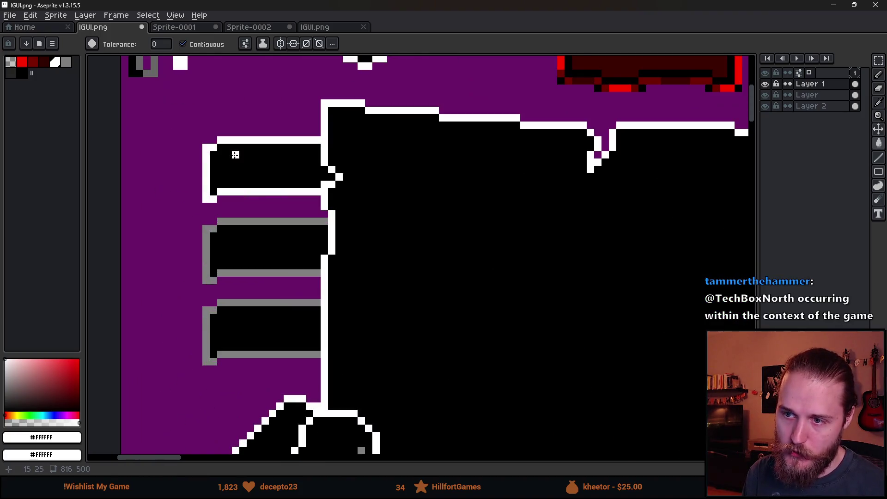
Draw white icon strokes inside the side tabs.
key("b")
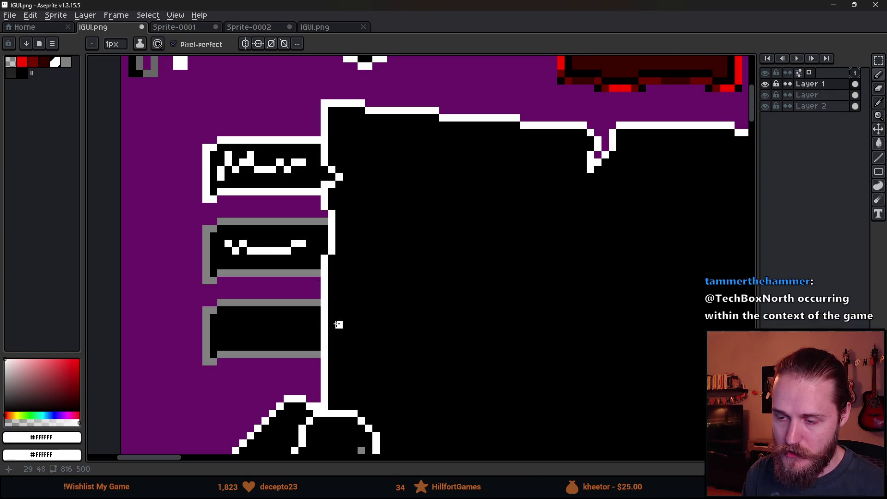
left_click_drag(255, 323, 305, 324)
scroll(382, 301, "down", 2)
mouse_move(382, 300)
left_mouse_down()
mouse_move(234, 263)
mouse_move(316, 241)
mouse_move(358, 259)
mouse_move(353, 268)
left_mouse_up()
scroll(316, 241, "down", 2)
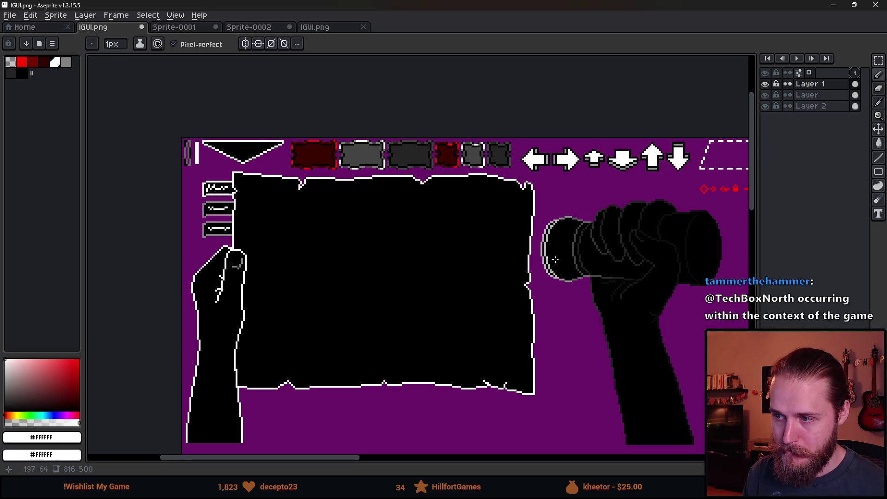
scroll(535, 253, "up", 2)
scroll(416, 270, "down", 2)
Sketch a freehand white outline around the tabs, then undo it.
mouse_move(415, 270)
left_mouse_down()
mouse_move(420, 200)
mouse_move(464, 207)
left_mouse_up()
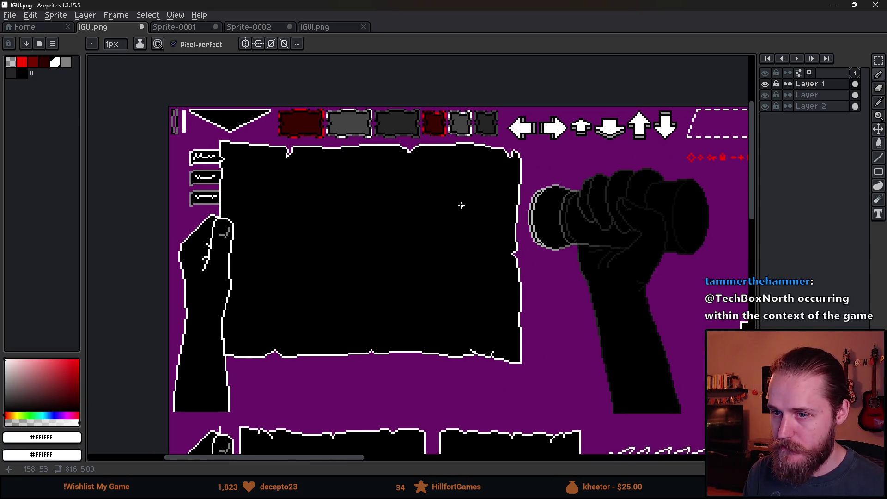
scroll(465, 207, "up", 2)
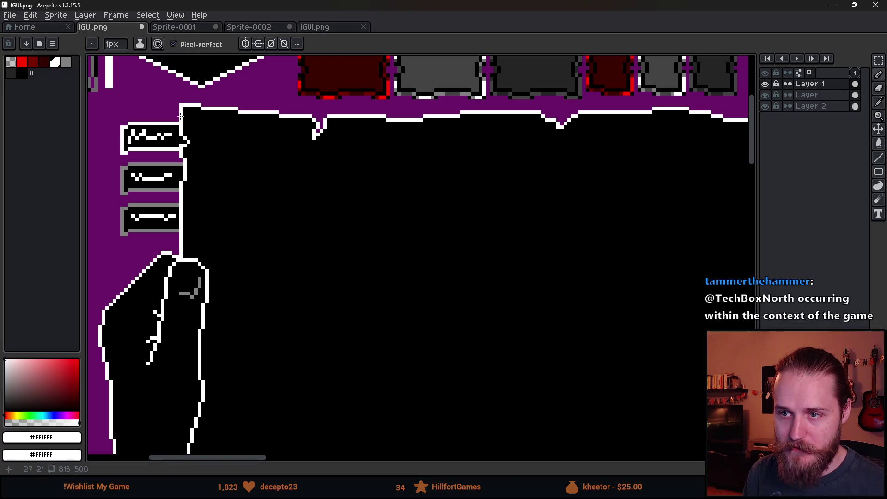
left_click_drag(169, 116, 158, 261)
scroll(280, 254, "down", 2)
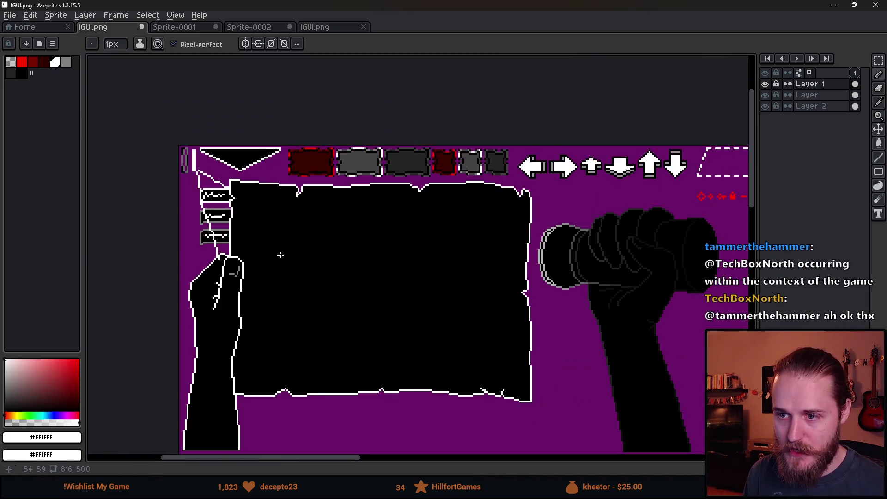
left_click_drag(434, 264, 372, 254)
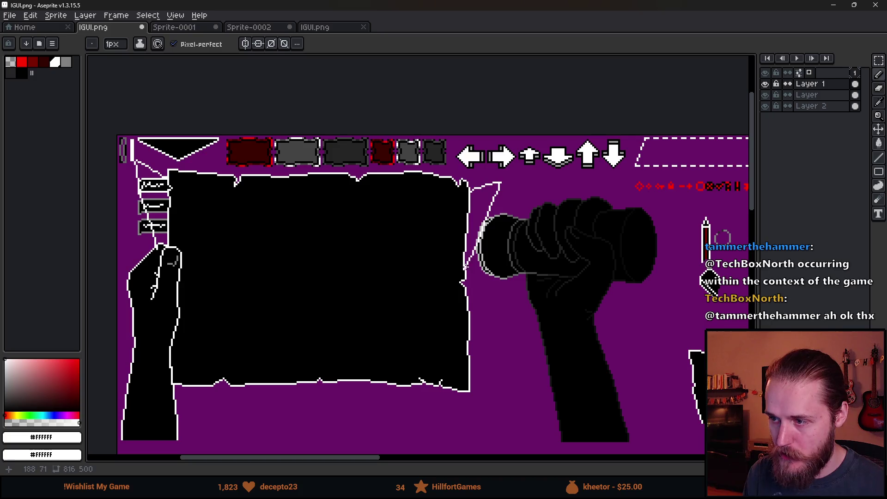
key("ctrl+z")
key("ctrl+z")
key("ctrl+z")
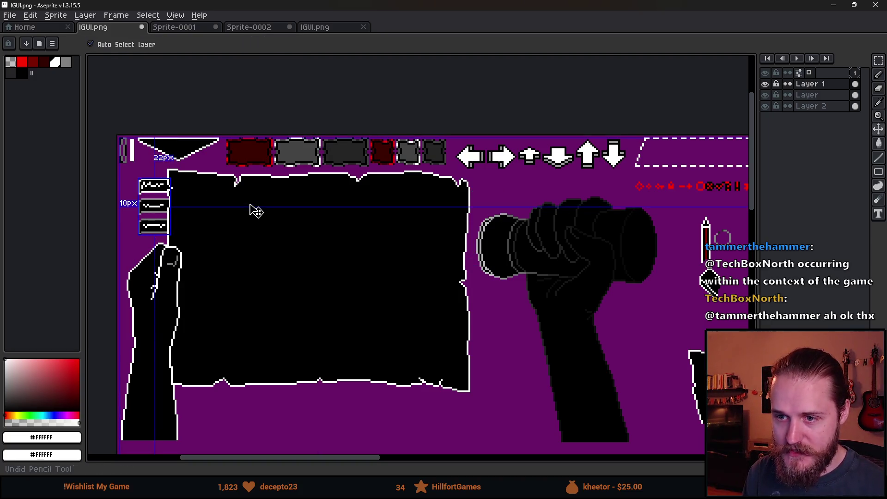
scroll(450, 208, "up", 3)
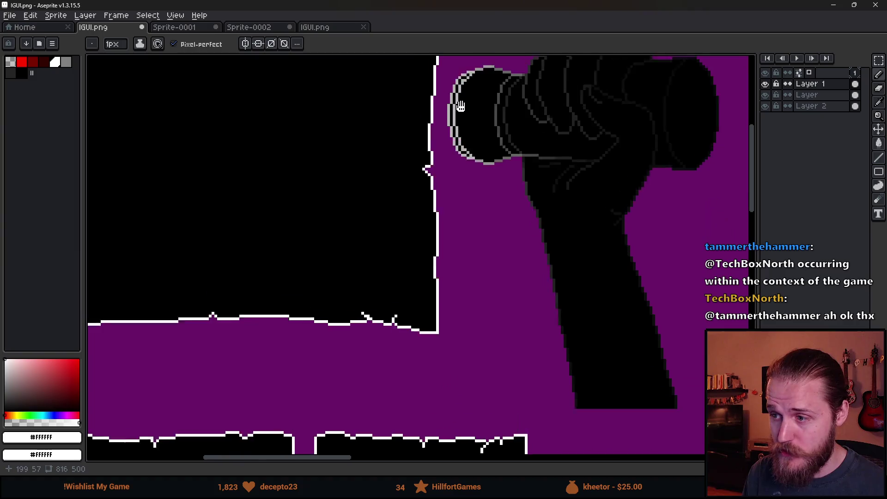
Draw a white-outlined page flap along the map paper's right edge, then return to Unity.
left_click_drag(459, 126, 496, 125)
left_click(471, 203, "shift")
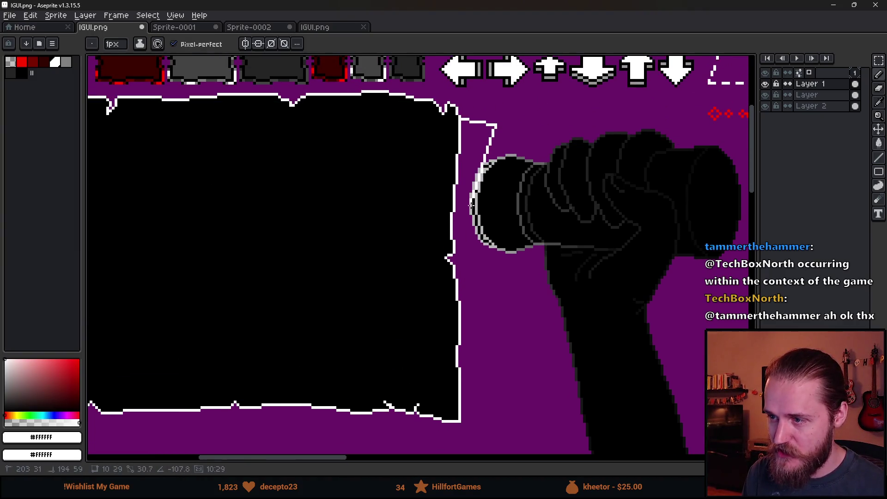
left_click(453, 257, "shift")
left_click_drag(464, 405, 519, 405)
left_click_drag(518, 405, 461, 288)
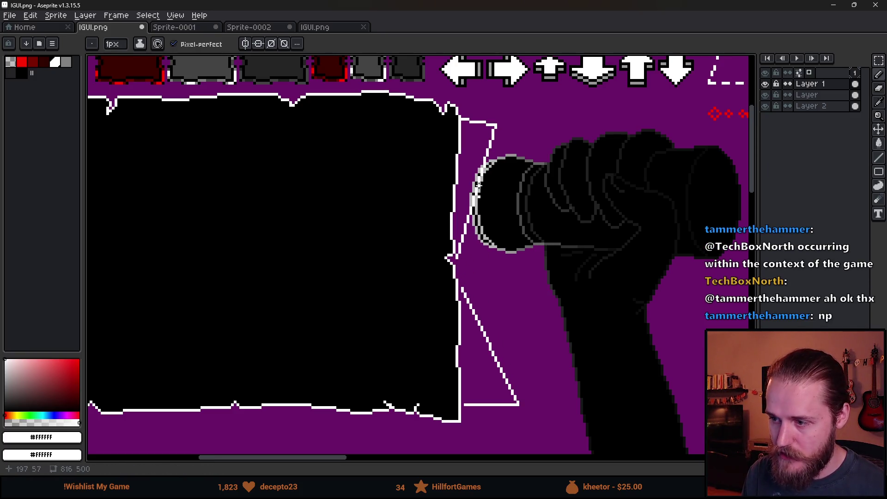
scroll(463, 238, "down", 1)
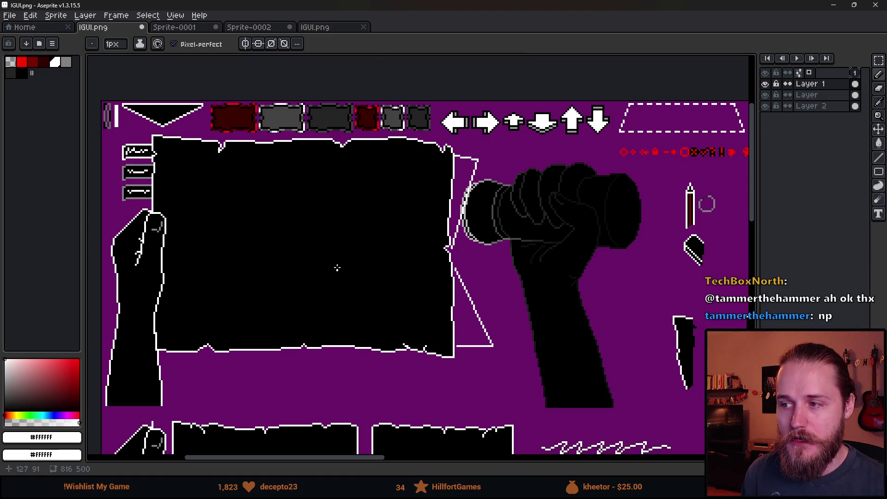
left_click(840, 5)
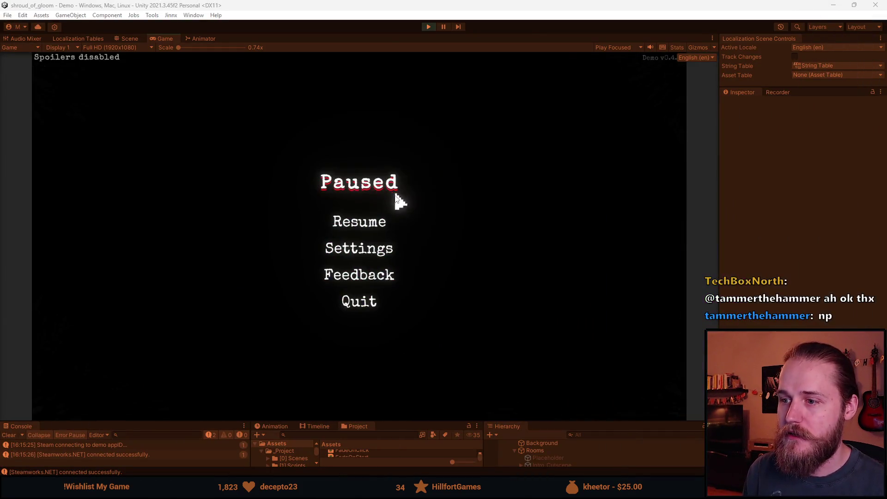
left_click(372, 221)
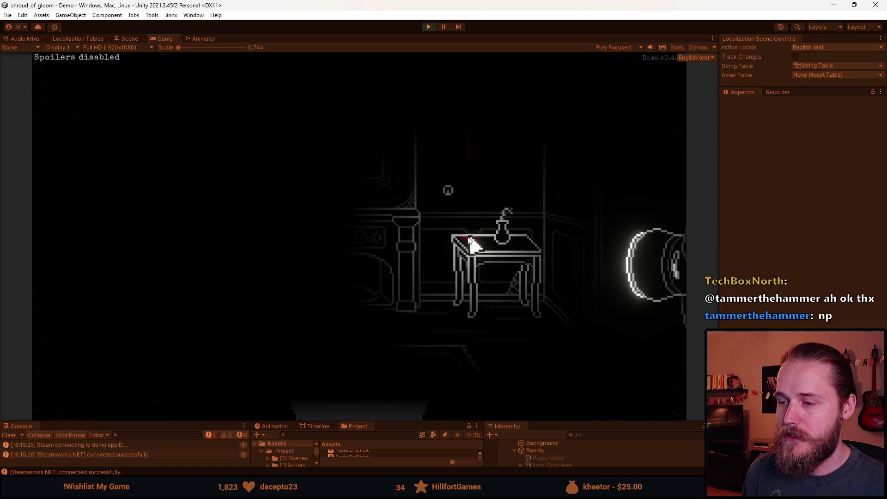
left_click(109, 99)
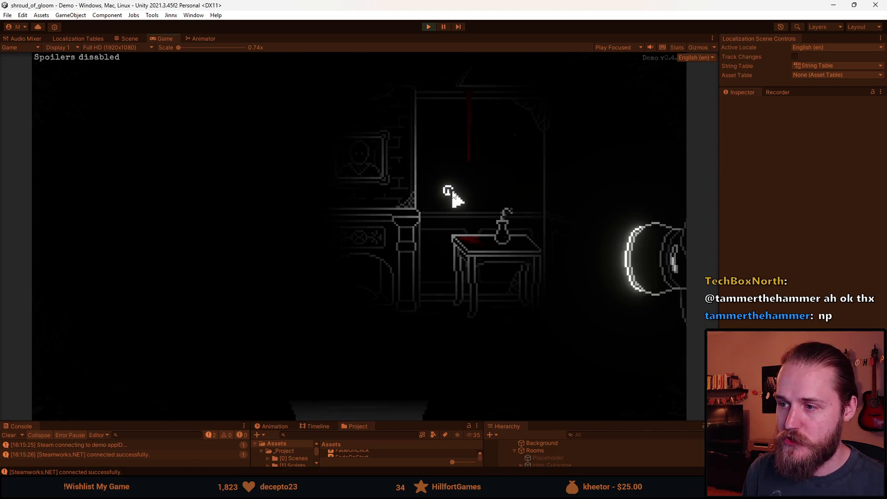
left_click(449, 192)
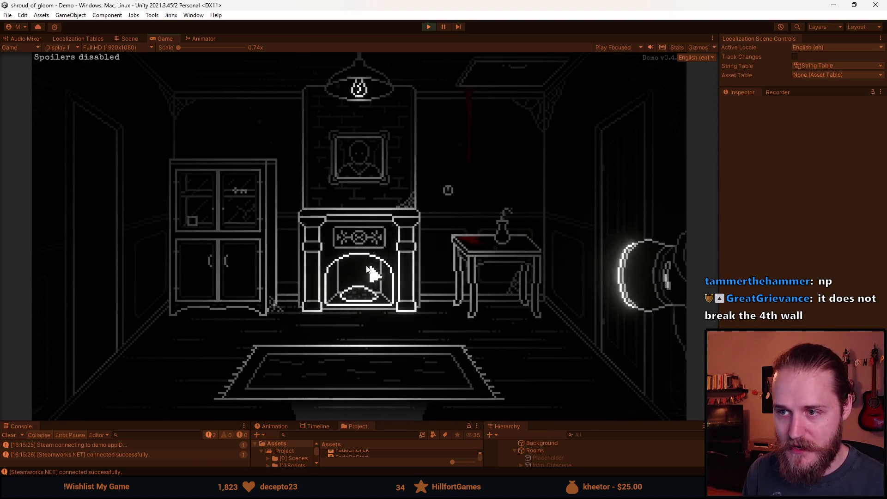
key("Escape")
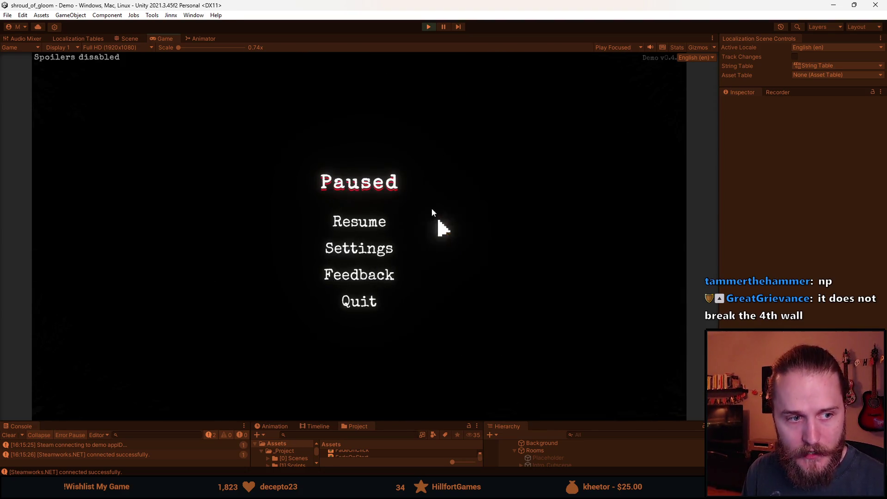
key("Escape")
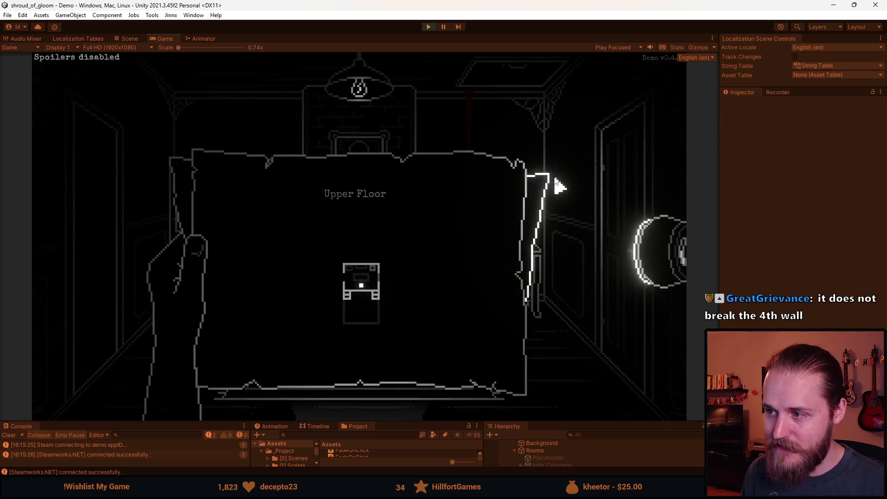
left_click(344, 236)
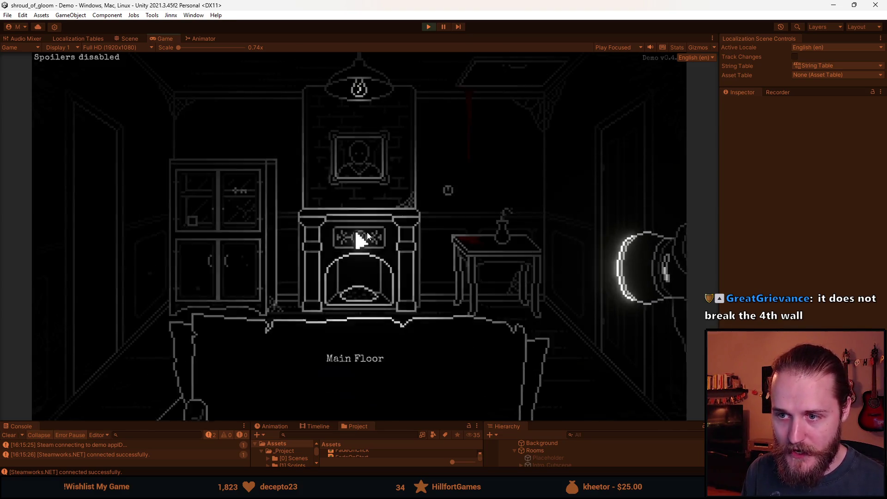
left_click(554, 202)
left_click(539, 208)
left_click(402, 232)
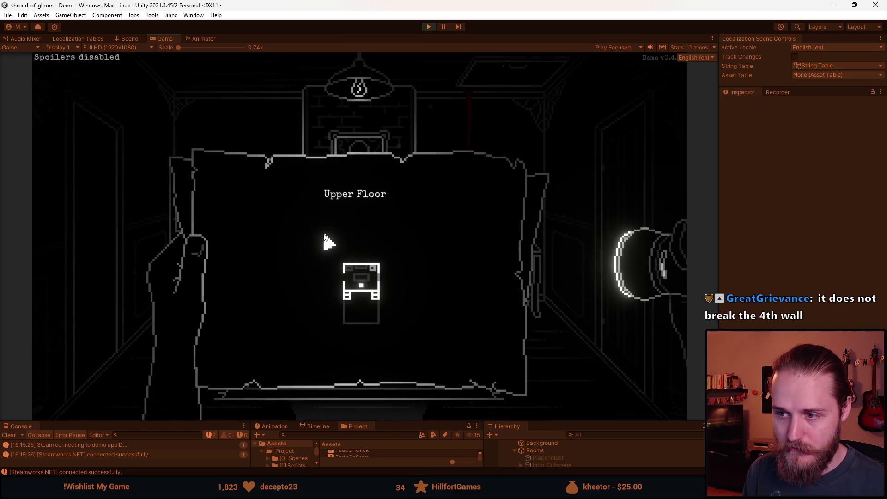
left_click(324, 236)
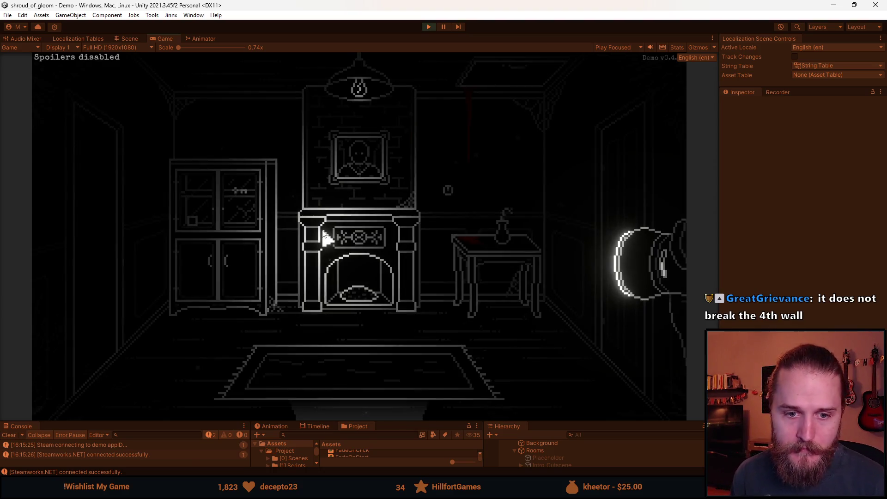
key("Escape")
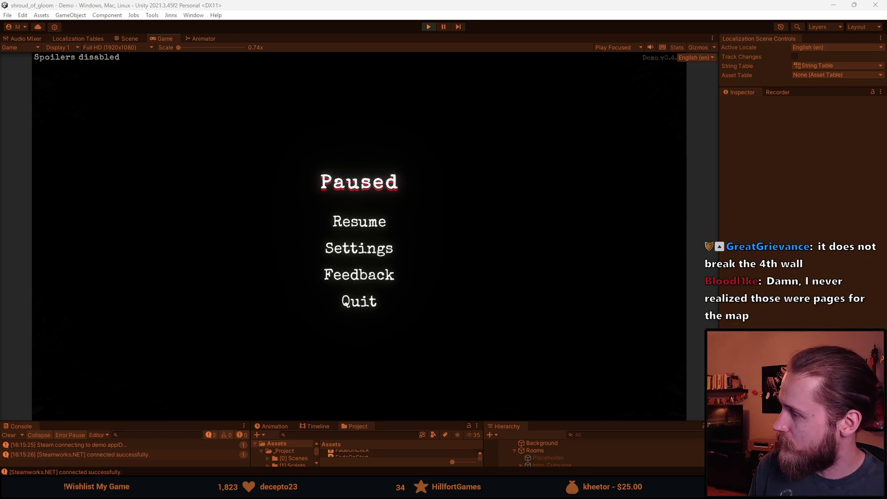
key("alt+Tab")
Preview image results ending on 'What Might SoTF Inventory Look Like?', then resume the Unity game.
left_click(76, 213)
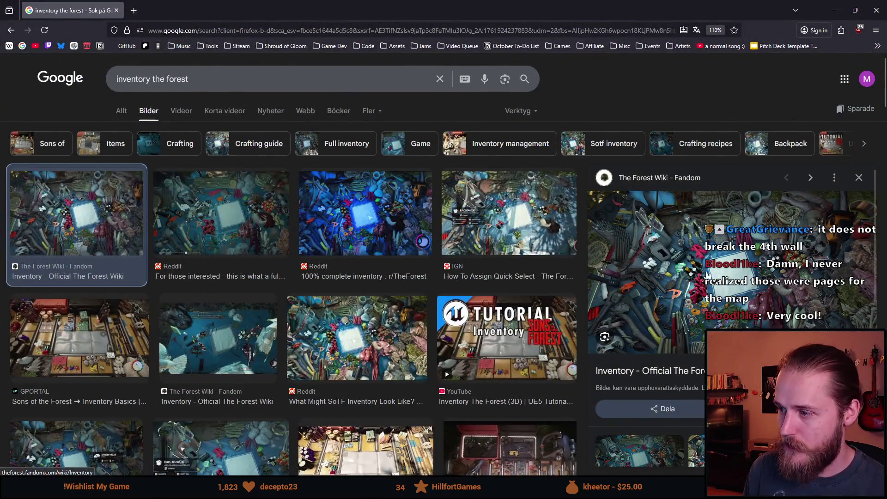
left_click(181, 222)
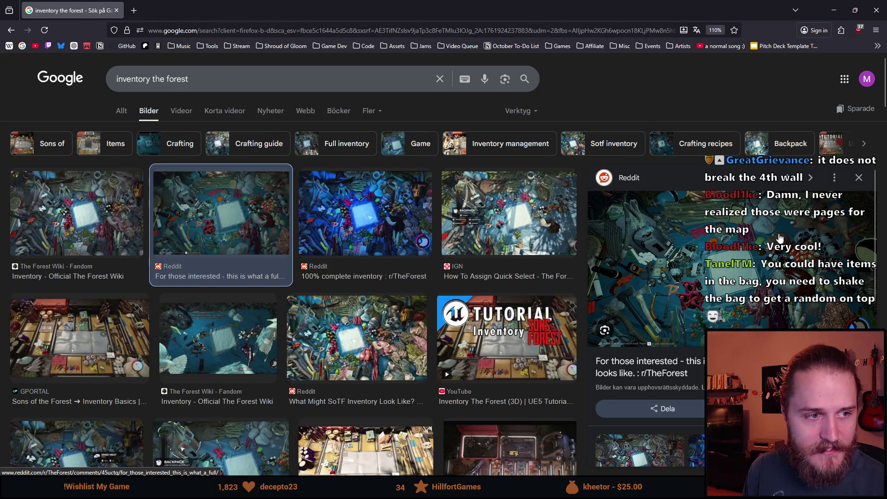
left_click(347, 343)
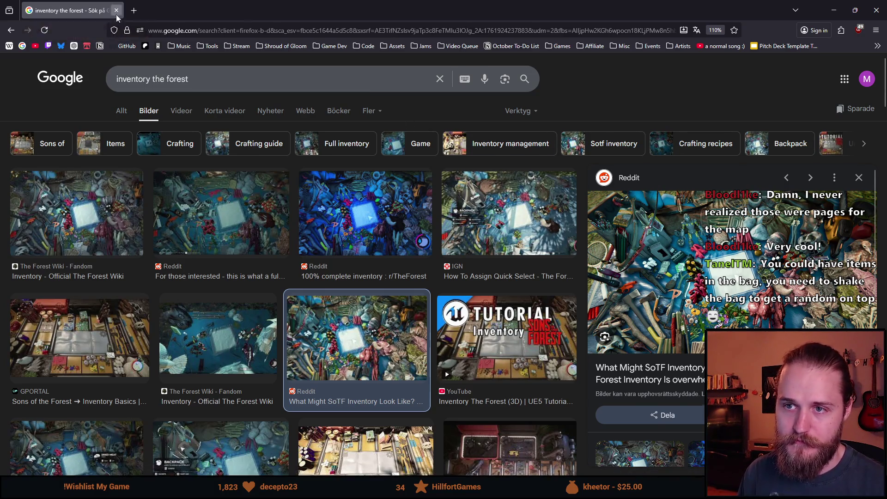
key("alt+Tab")
left_click(354, 224)
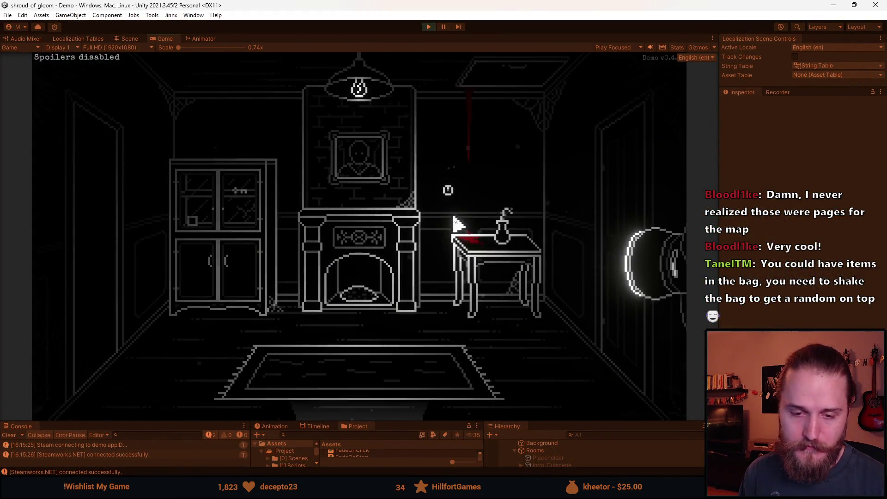
Walk through to the hallway with staircases, pausing and resuming once.
left_click(312, 392)
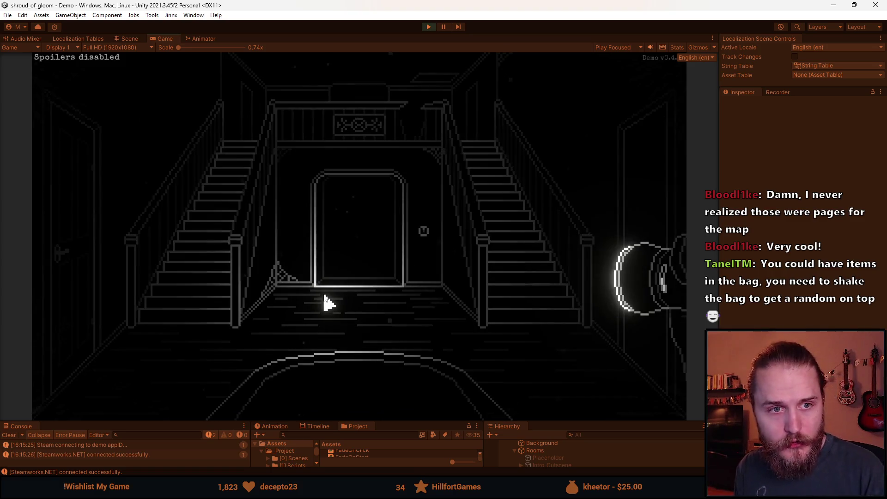
key("Escape")
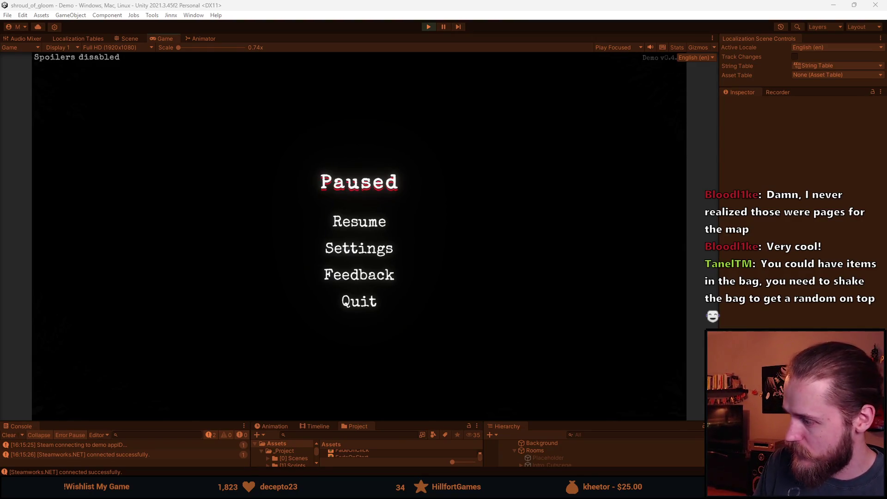
left_click(360, 220)
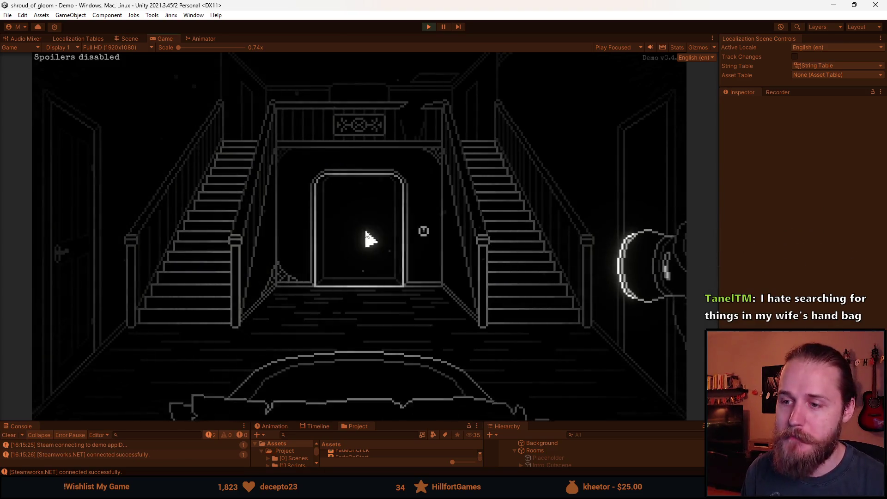
Raise the hand-held map and flip it between its Main Floor and Upper Floor pages.
key("m")
key("m")
left_click(424, 226)
key("m")
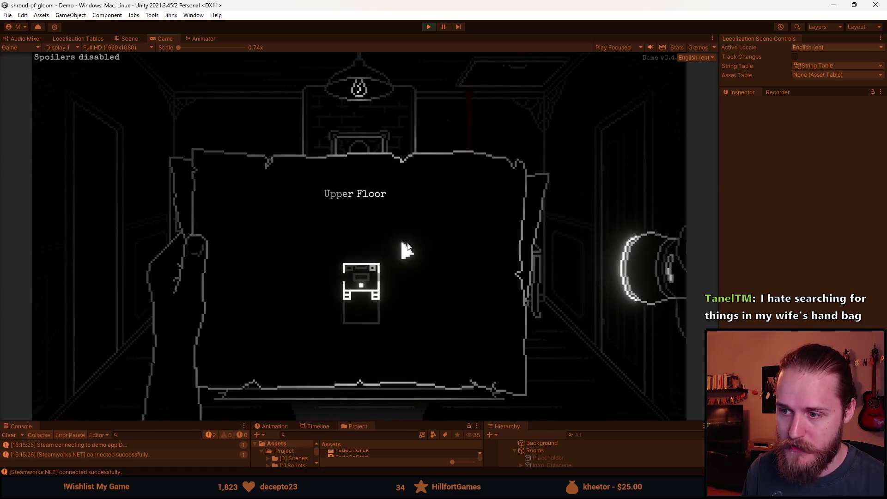
left_click(189, 194)
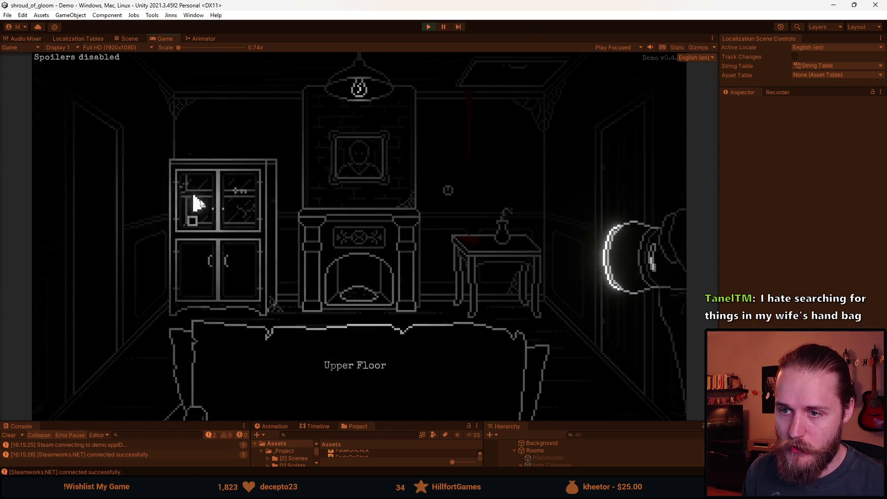
left_click(543, 211)
left_click(228, 235)
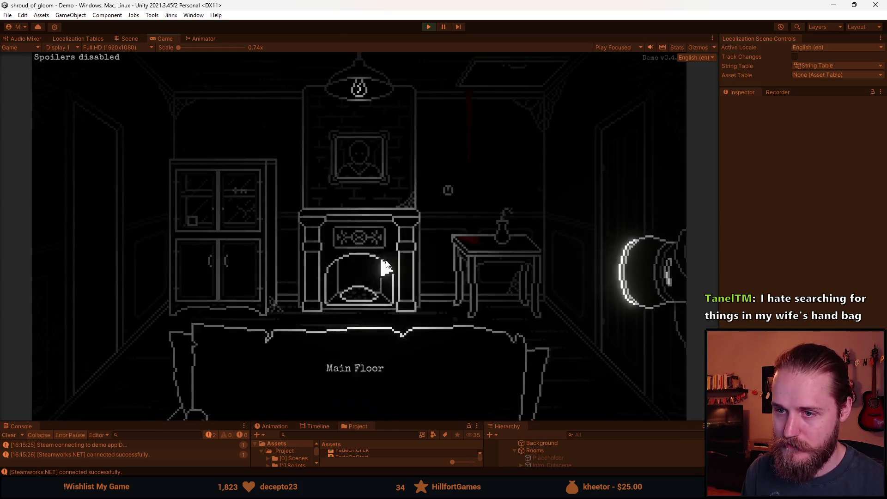
left_click(524, 211)
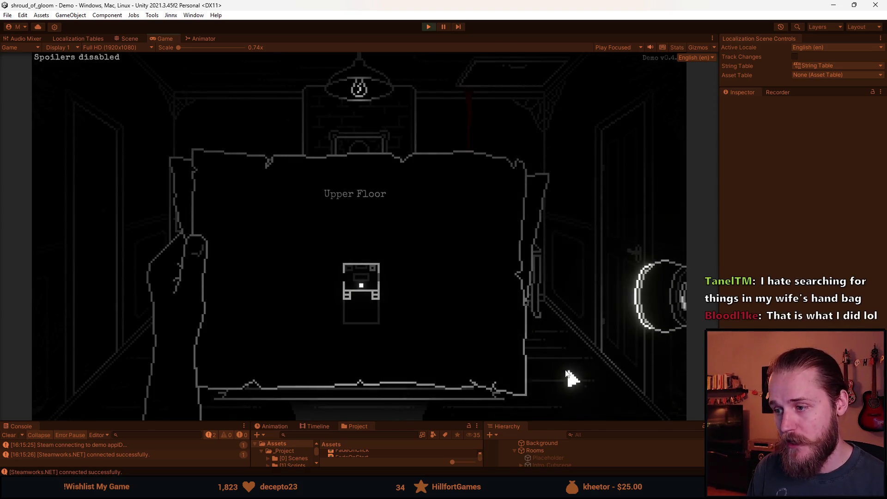
left_click(185, 235)
Pause the game and zoom into IGUI.png in Aseprite.
key("Escape")
key("alt+Tab")
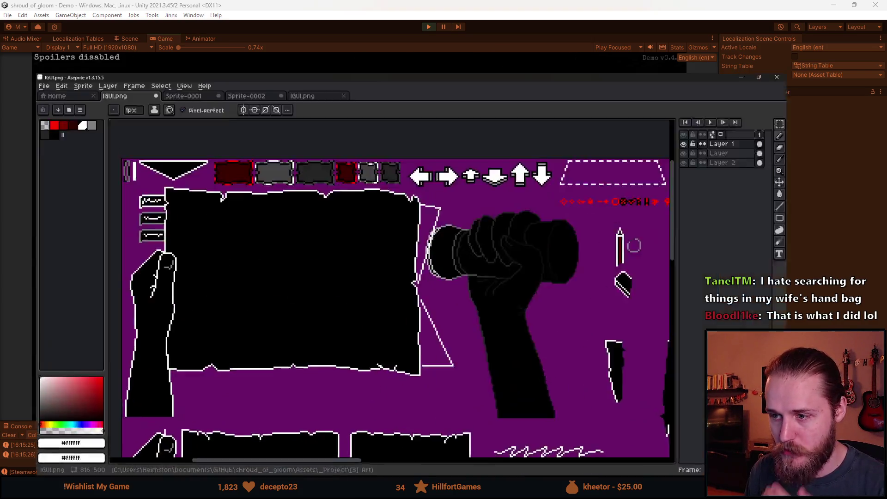
scroll(251, 204, "up", 2)
scroll(251, 204, "up", 1)
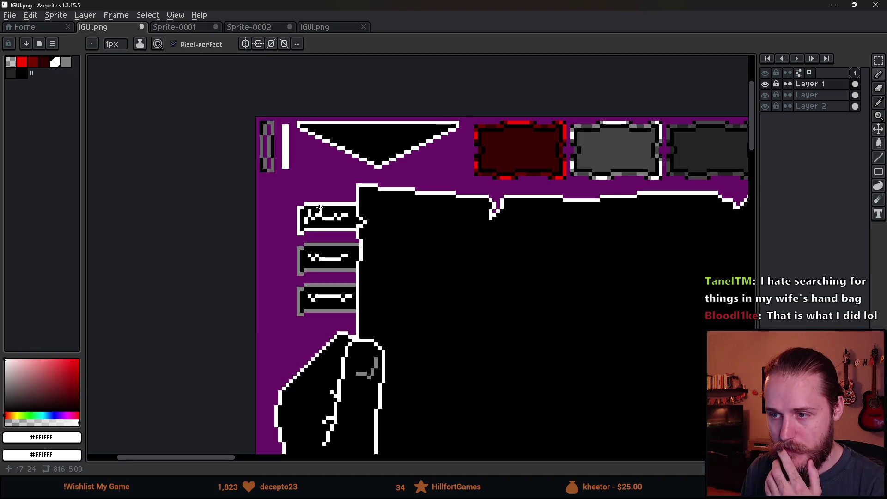
Circle each of the three side tabs with Pencil loops, undoing each one.
mouse_move(344, 180)
left_mouse_down()
mouse_move(277, 226)
mouse_move(392, 203)
mouse_move(342, 178)
left_mouse_up()
key("ctrl+z")
key("b")
left_click_drag(342, 237, 360, 231)
key("ctrl+z")
mouse_move(333, 277)
left_mouse_down()
mouse_move(371, 287)
mouse_move(289, 280)
left_mouse_up()
key("ctrl+z")
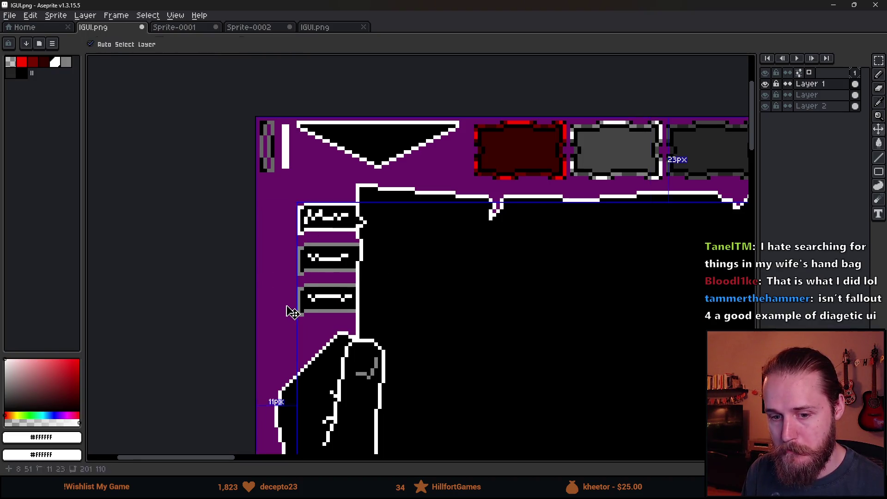
Pan to view the whole map sprite, then switch back to the paused game.
scroll(288, 308, "down", 2)
left_click_drag(425, 333, 318, 234)
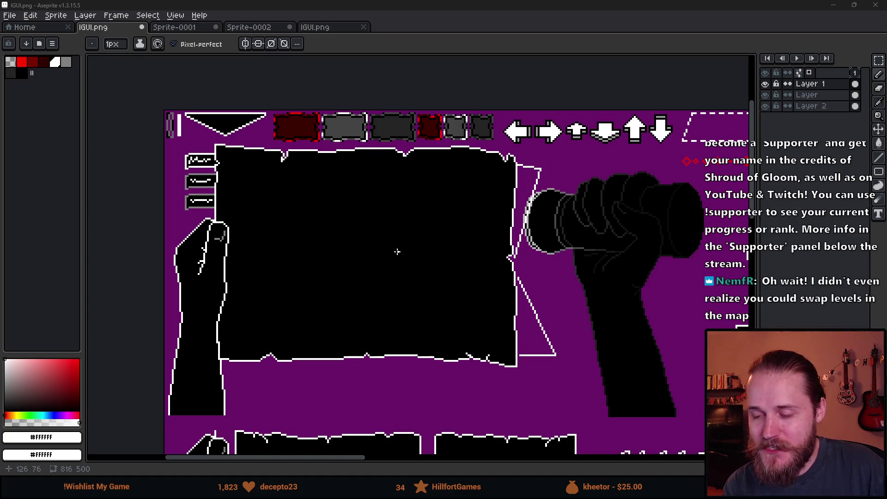
key("alt+Tab")
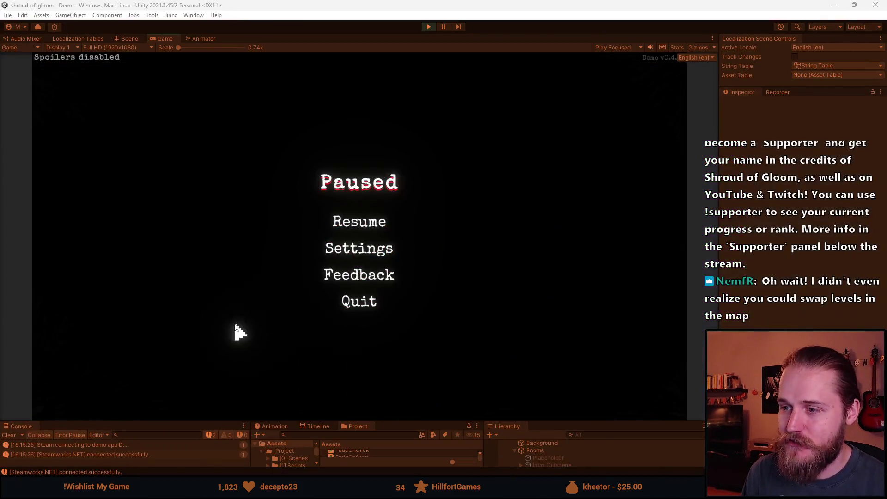
Resume, take the light bulb from the cabinet, check and close the inventory, then pause.
left_click(361, 221)
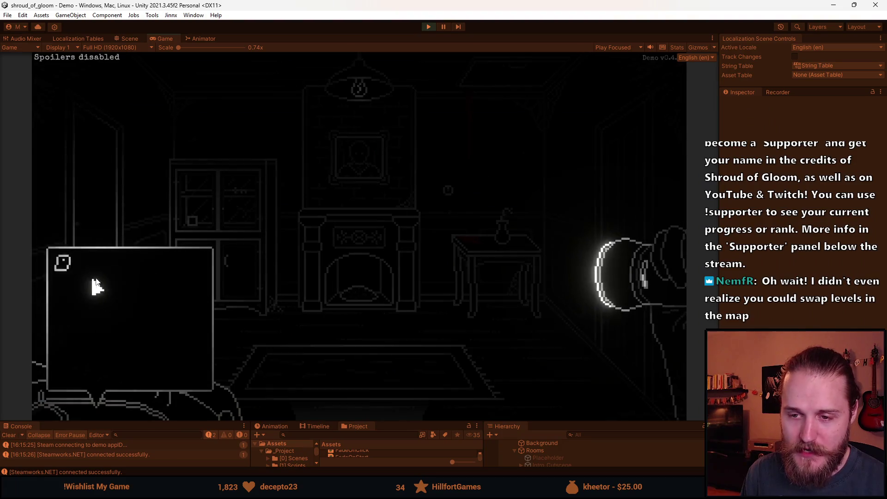
left_click(223, 291)
left_click(248, 293)
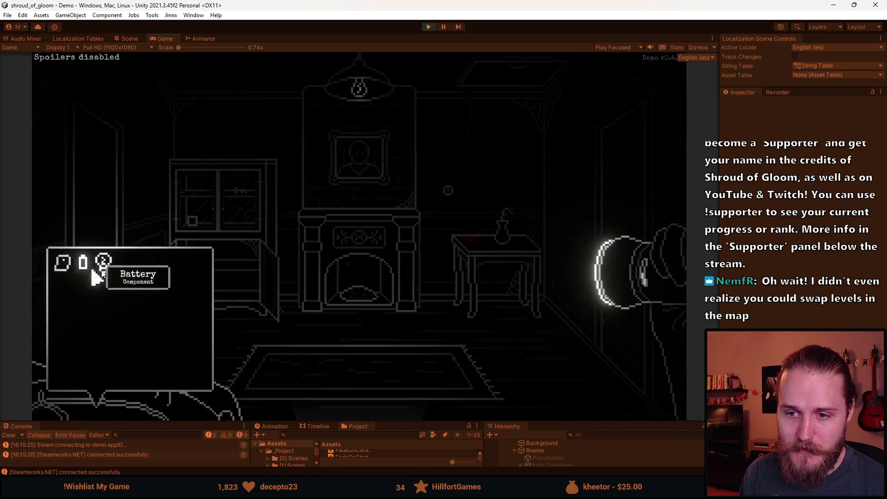
right_click(162, 377)
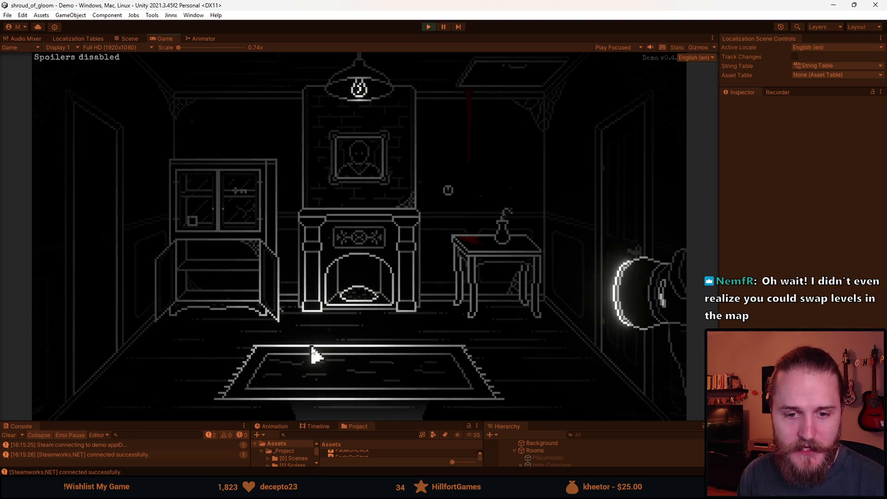
key("Escape")
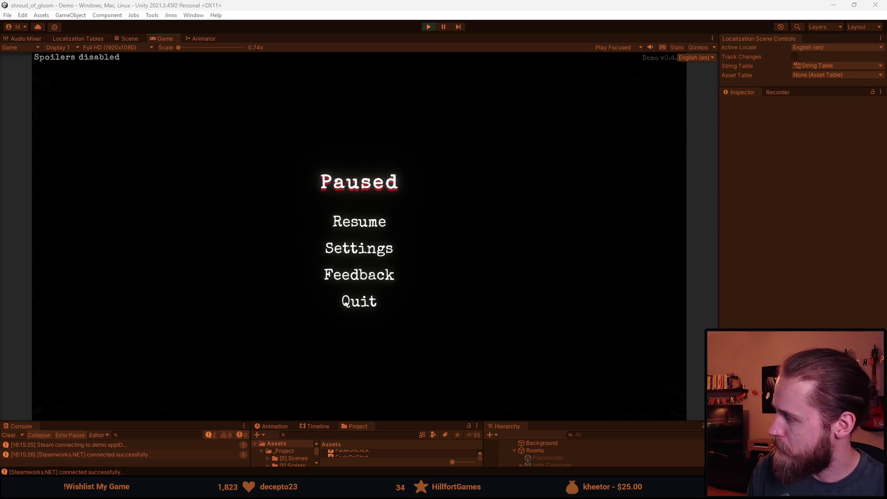
key("alt+Tab")
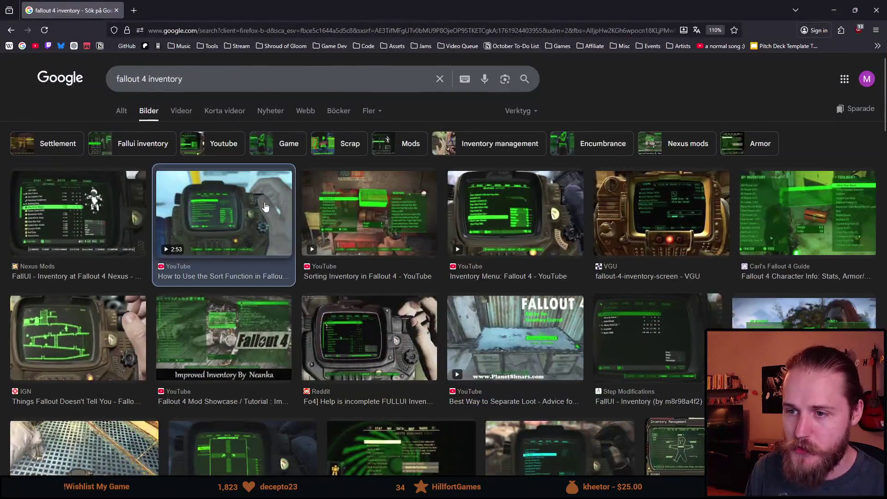
Preview the sort video, FallUI and Reddit FULLUI images, ending on 'Sorting Inventory in Fallout 4'.
left_click(222, 213)
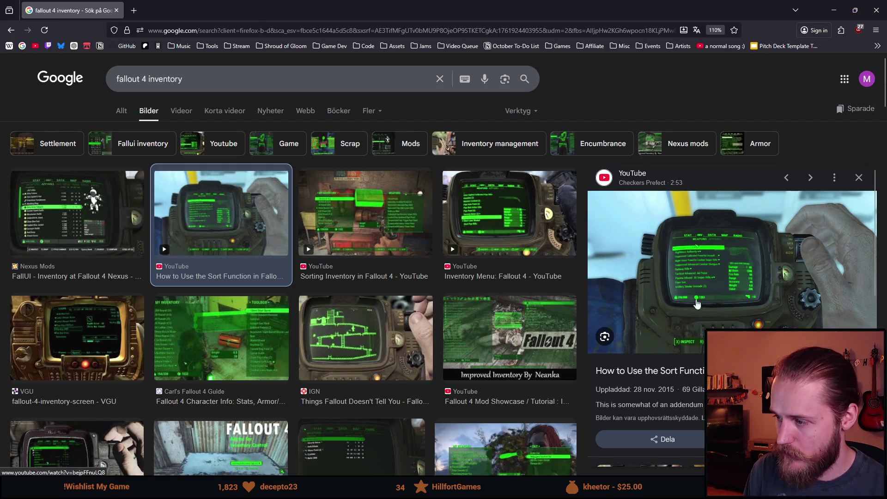
left_click(60, 243)
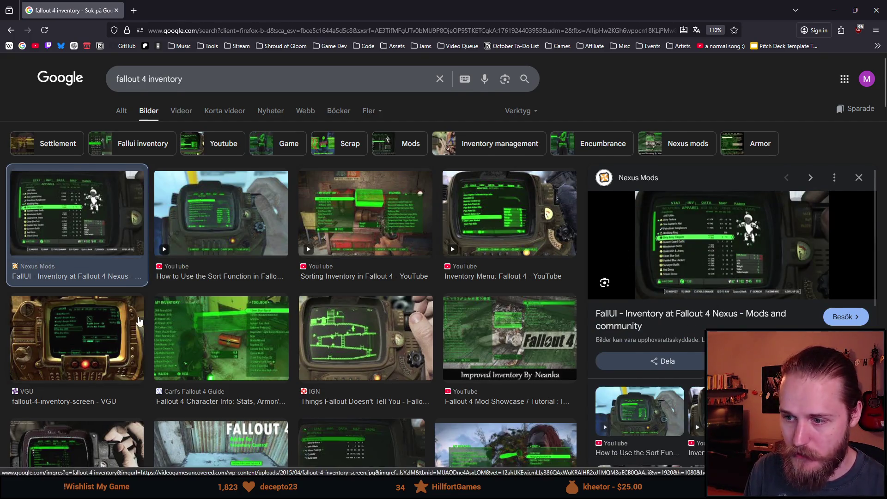
scroll(134, 319, "down", 2)
scroll(138, 371, "down", 2)
left_click(74, 344)
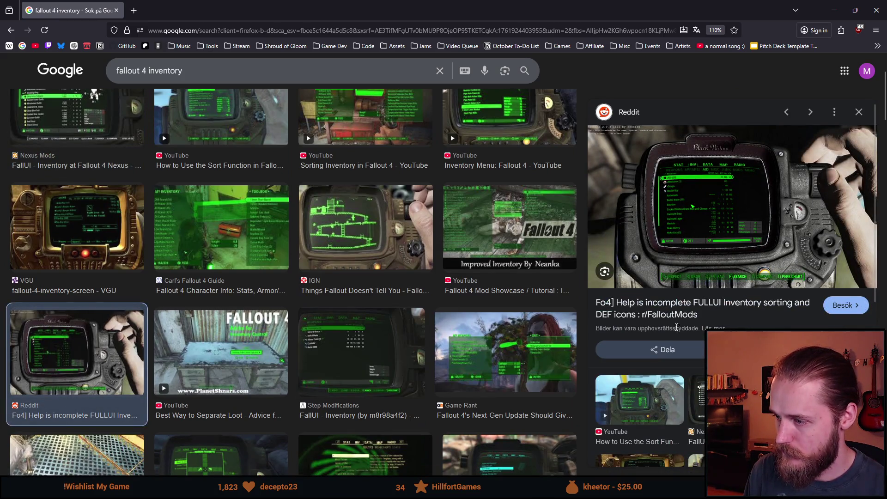
scroll(386, 328, "up", 3)
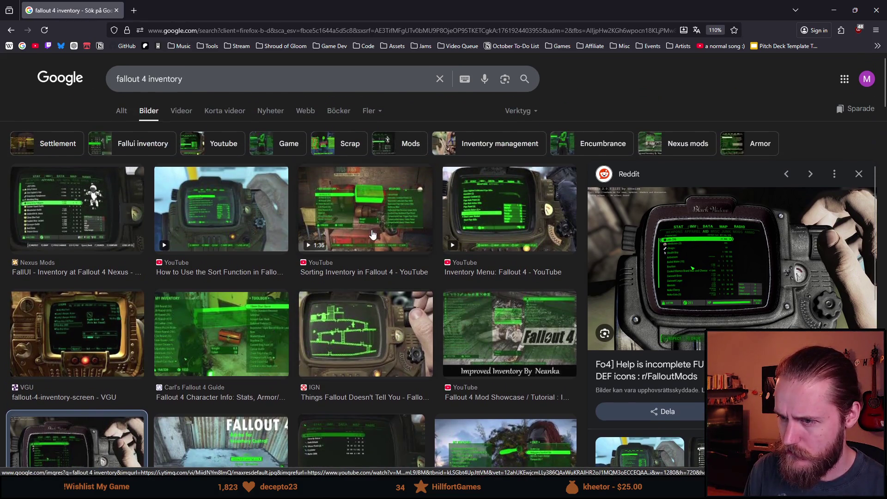
left_click(365, 237)
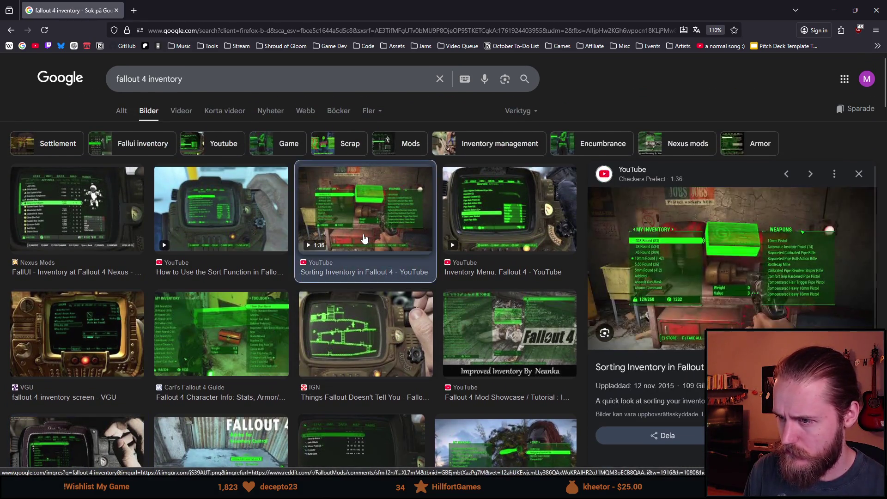